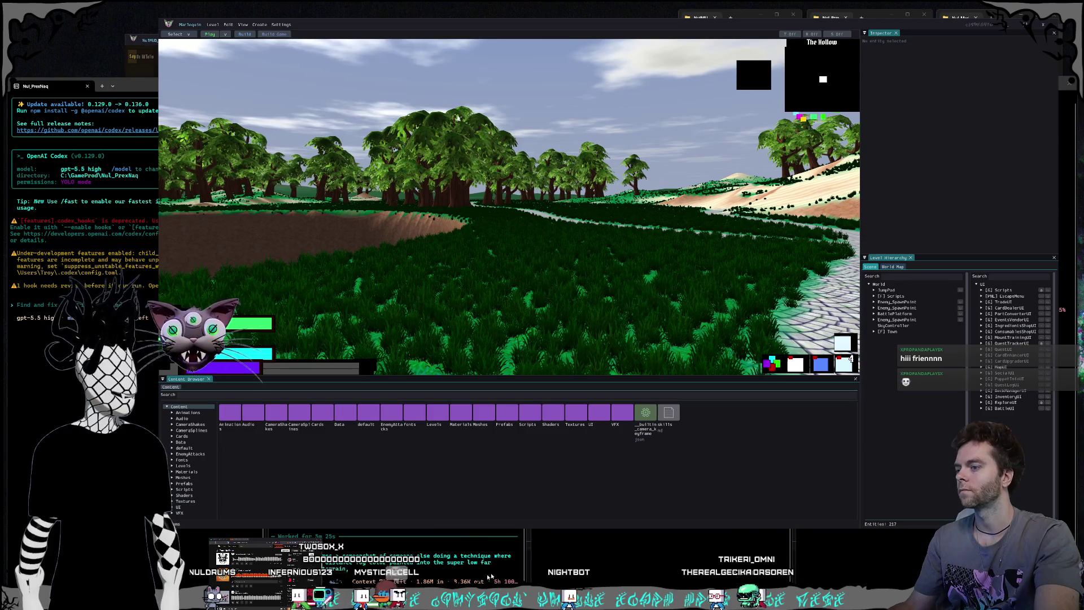
Step: Raise the NulEngine_ZigAI terminal, type into its prompt, and raise Nul_Marlequin beside it
{"action": "left_click", "coordinate": [454, 570]}
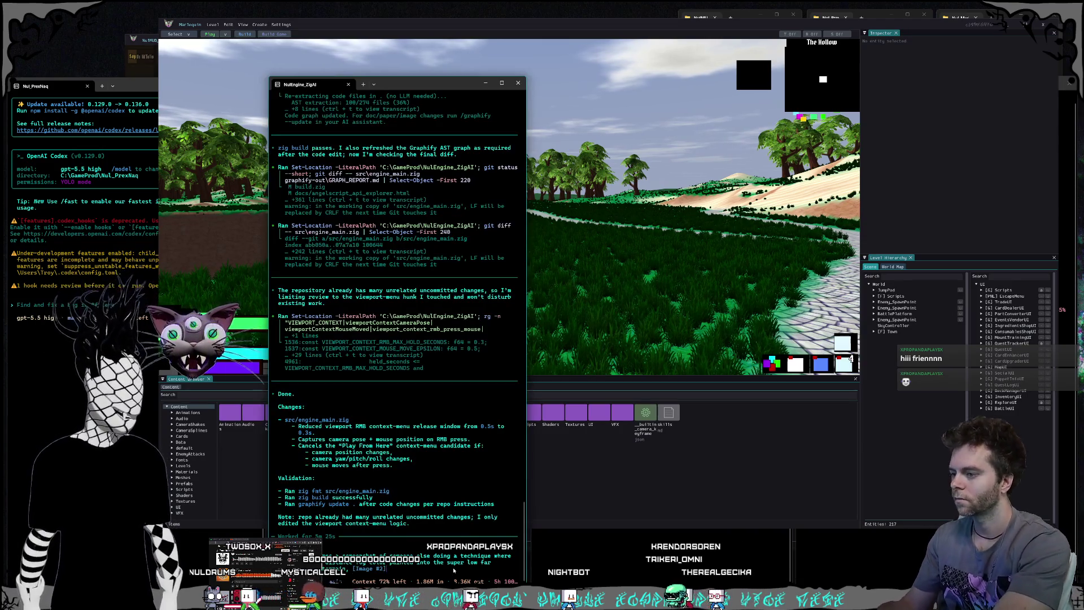
{"action": "type", "text": "i don't think we're doing"}
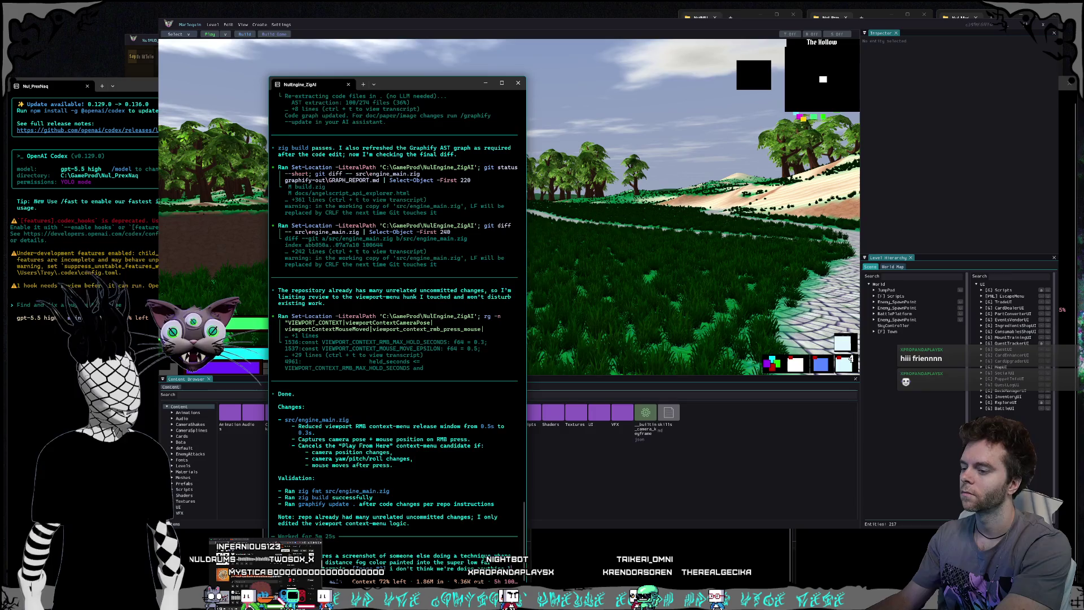
{"action": "type", "text": " anythingrs"}
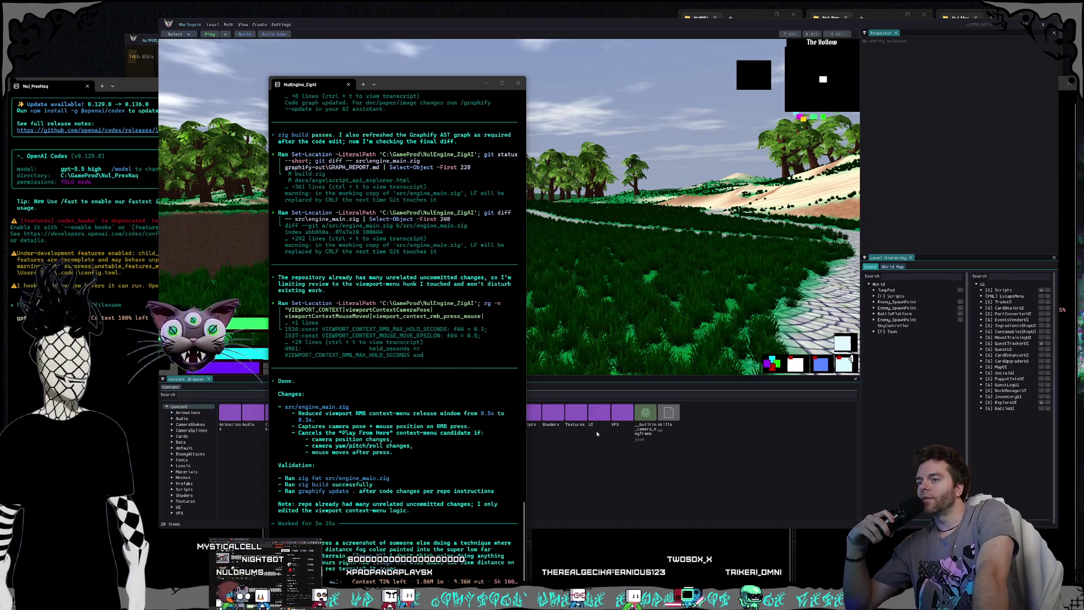
{"action": "left_click", "coordinate": [608, 551]}
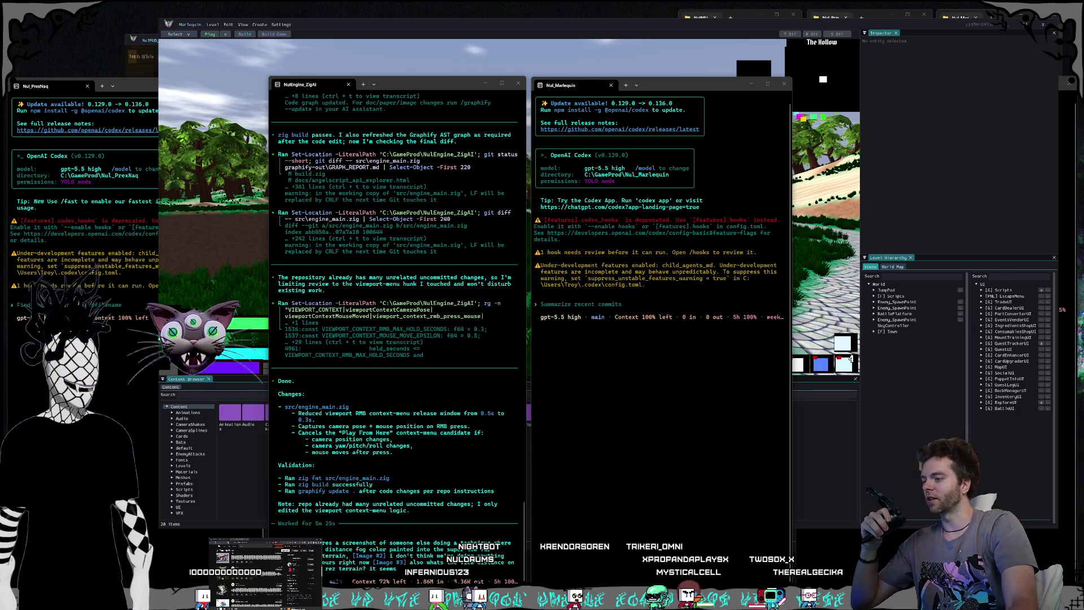
{"action": "key", "text": "alt+Tab"}
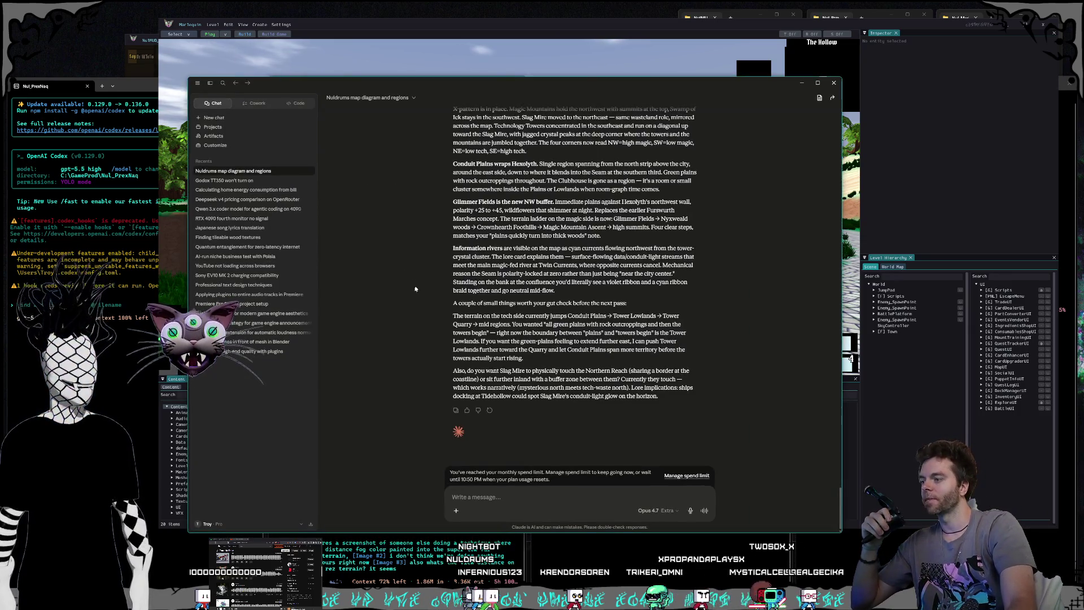
{"action": "left_click", "coordinate": [224, 523]}
{"action": "left_click", "coordinate": [226, 451]}
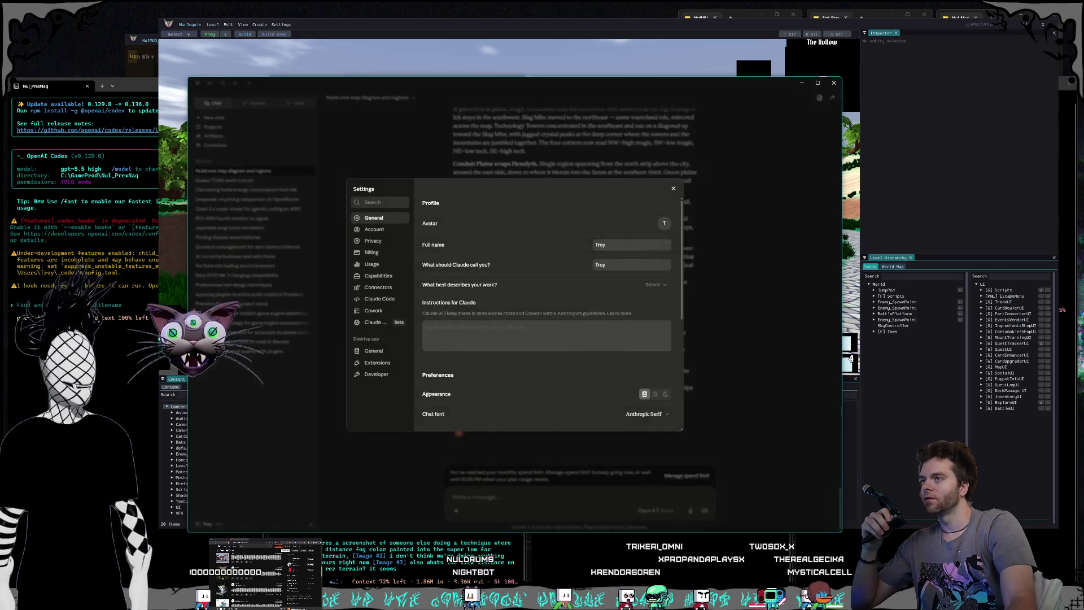
{"action": "left_click", "coordinate": [375, 264]}
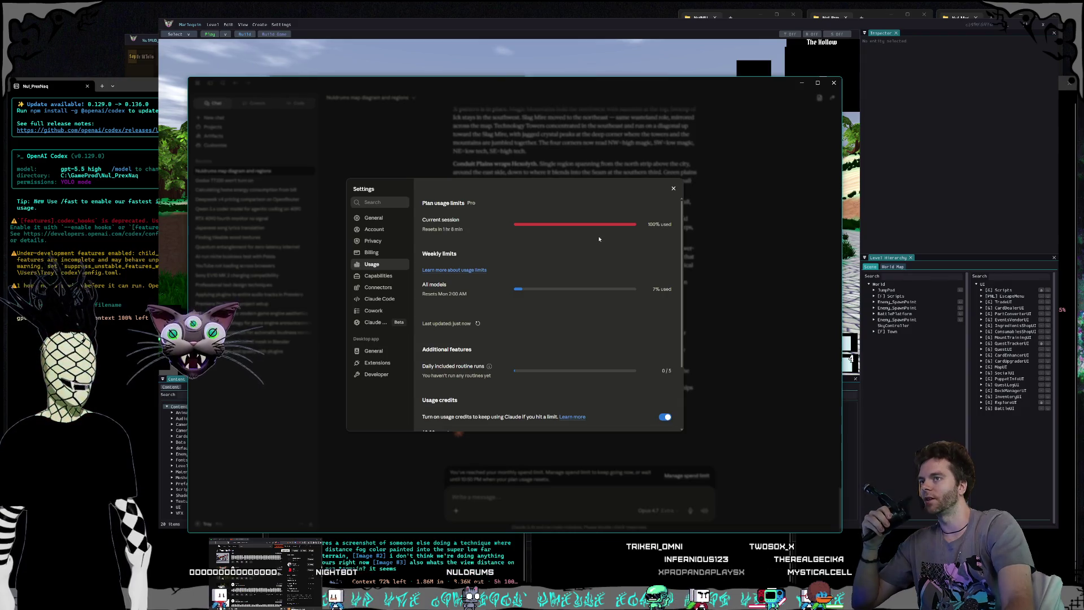
{"action": "left_click", "coordinate": [673, 188]}
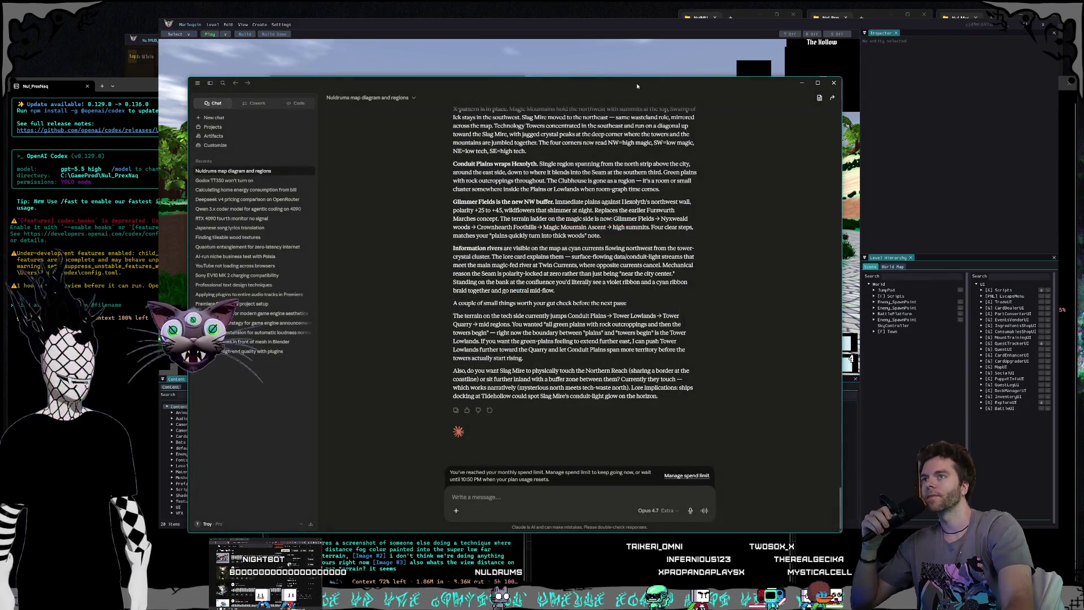
{"action": "left_click_drag", "start_coordinate": [638, 82], "coordinate": [659, 86]}
{"action": "left_click", "coordinate": [823, 85]}
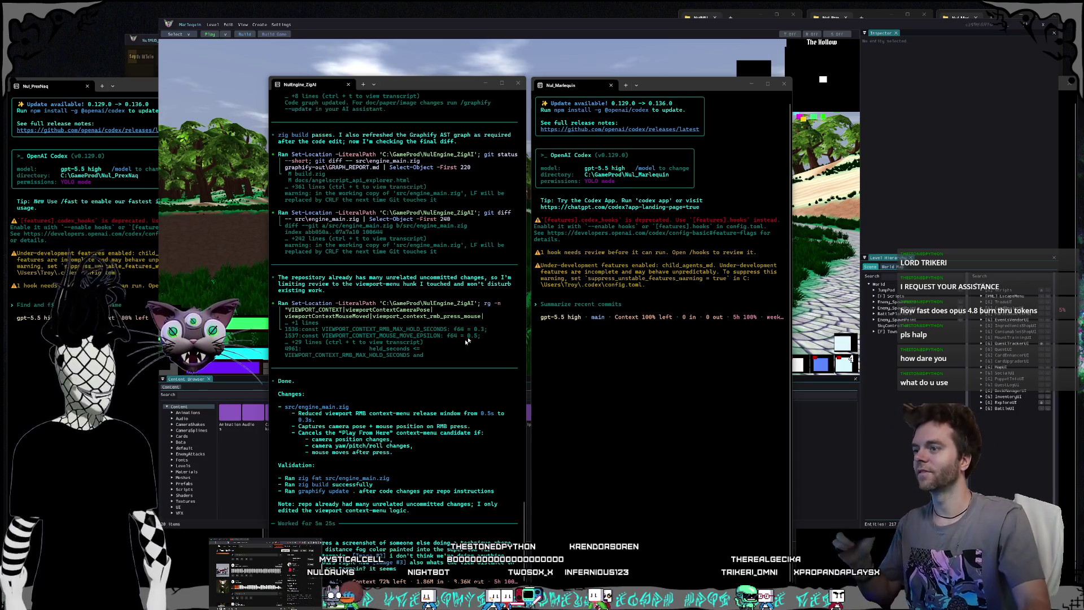
{"action": "left_click", "coordinate": [556, 343]}
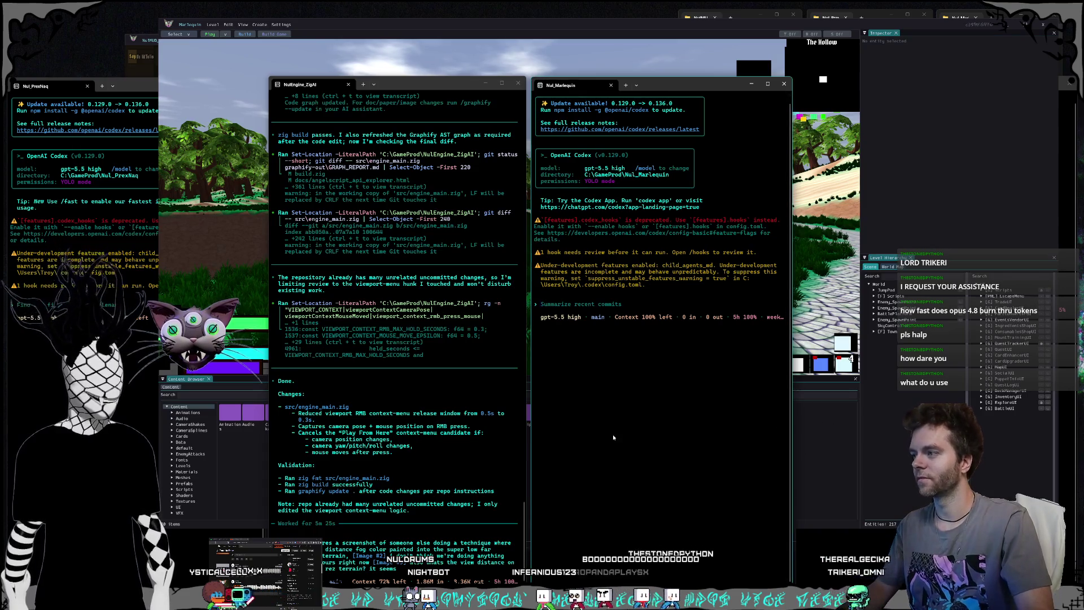
Step: Cycle focus through the Marlequin terminals and Nul_PrexNaq so four Codex sessions sit side by side
{"action": "left_click", "coordinate": [587, 456]}
{"action": "key", "text": "alt+Tab"}
{"action": "left_click", "coordinate": [655, 429]}
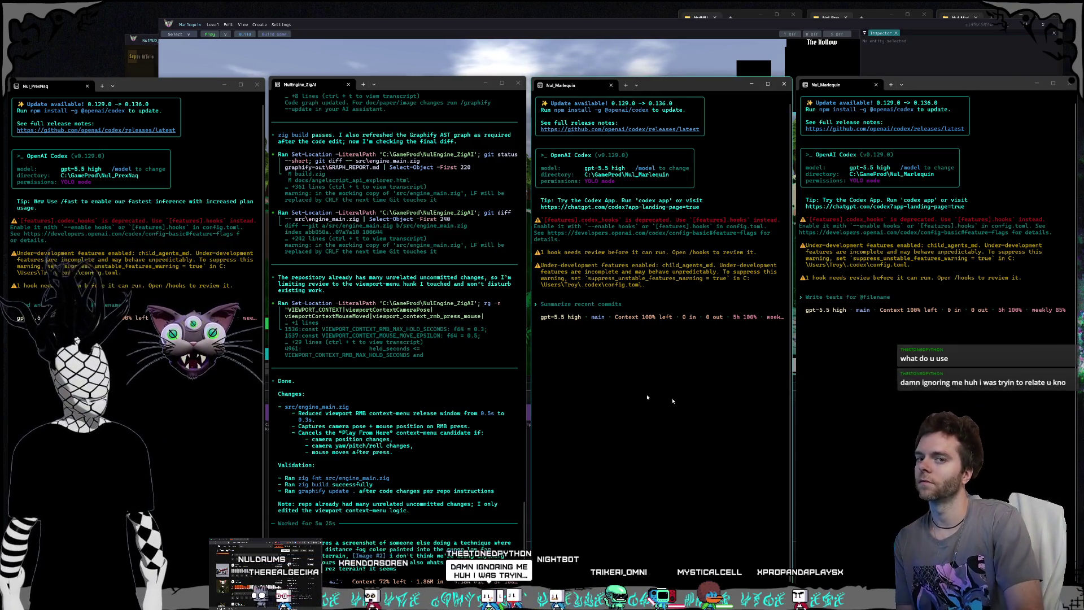
{"action": "left_click", "coordinate": [868, 413]}
{"action": "key", "text": "alt+Tab"}
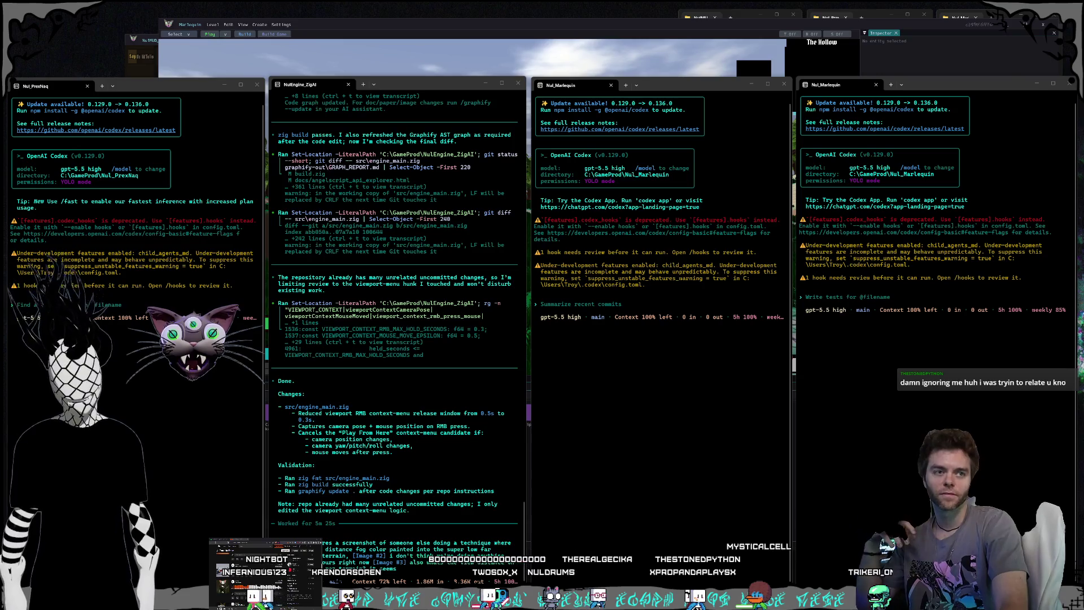
Step: Focus the rightmost Marlequin terminals, then raise the game editor showing the forest crater level
{"action": "left_click", "coordinate": [822, 451]}
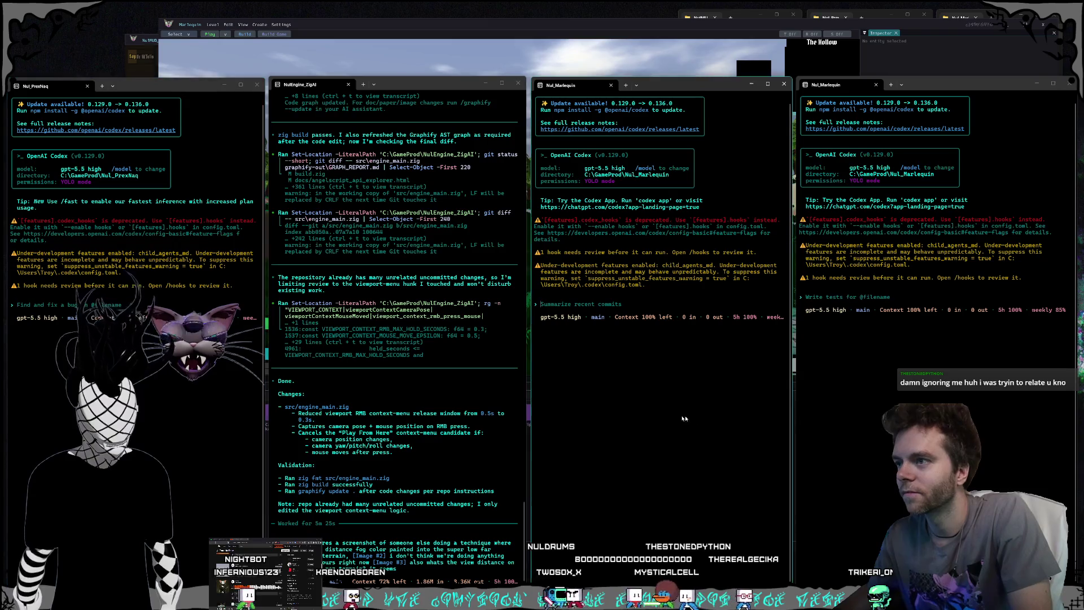
{"action": "left_click", "coordinate": [669, 432]}
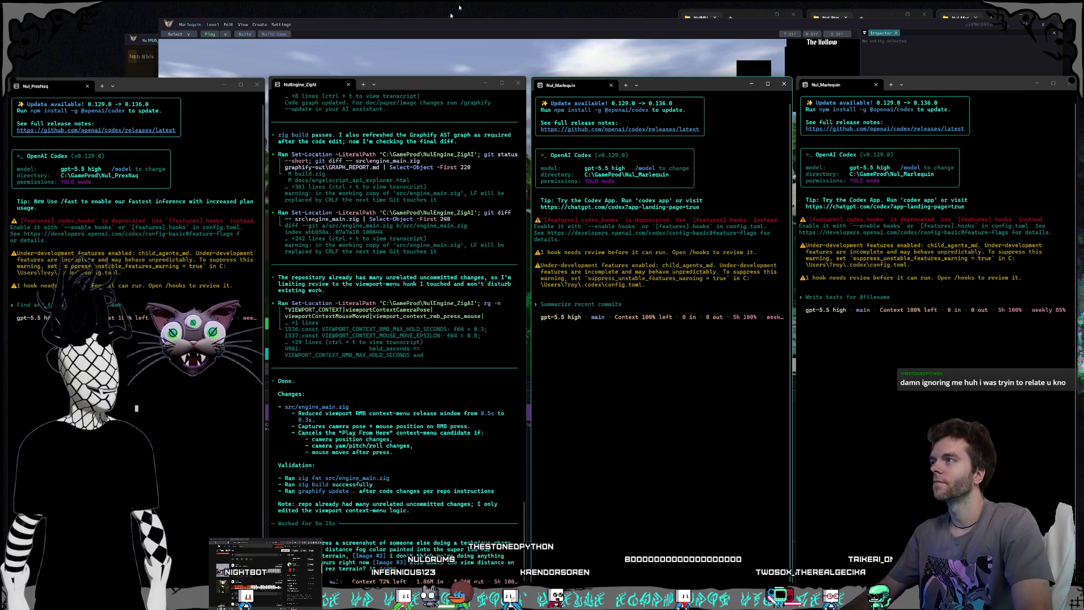
{"action": "left_click", "coordinate": [469, 25]}
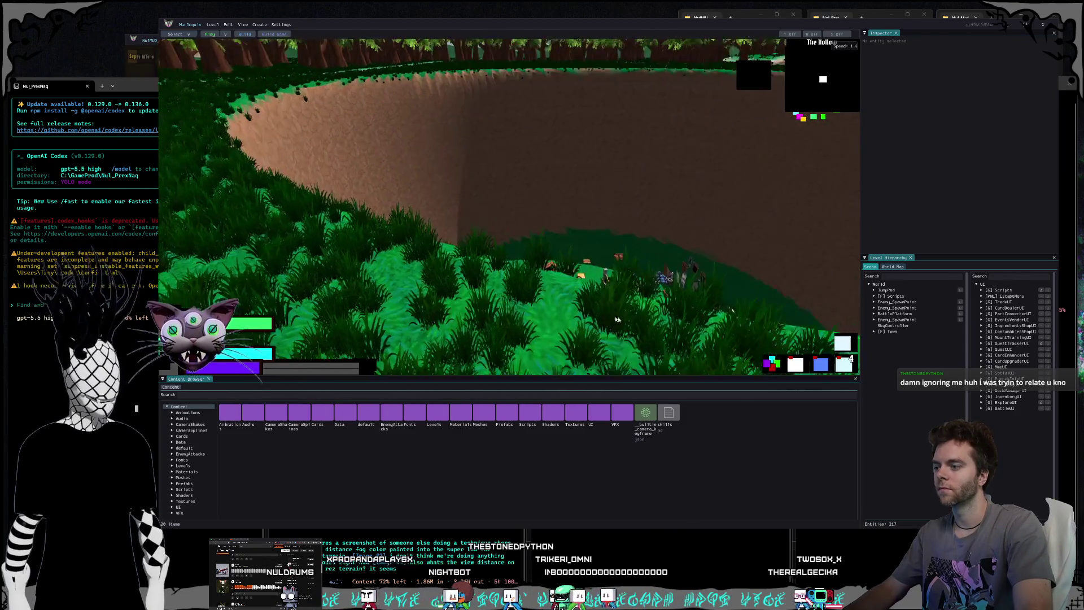
Step: Submit the distance-fog and right-click menu prompt to ZigAI, test a viewport right-click, minimize the editor
{"action": "key", "text": "alt+Tab"}
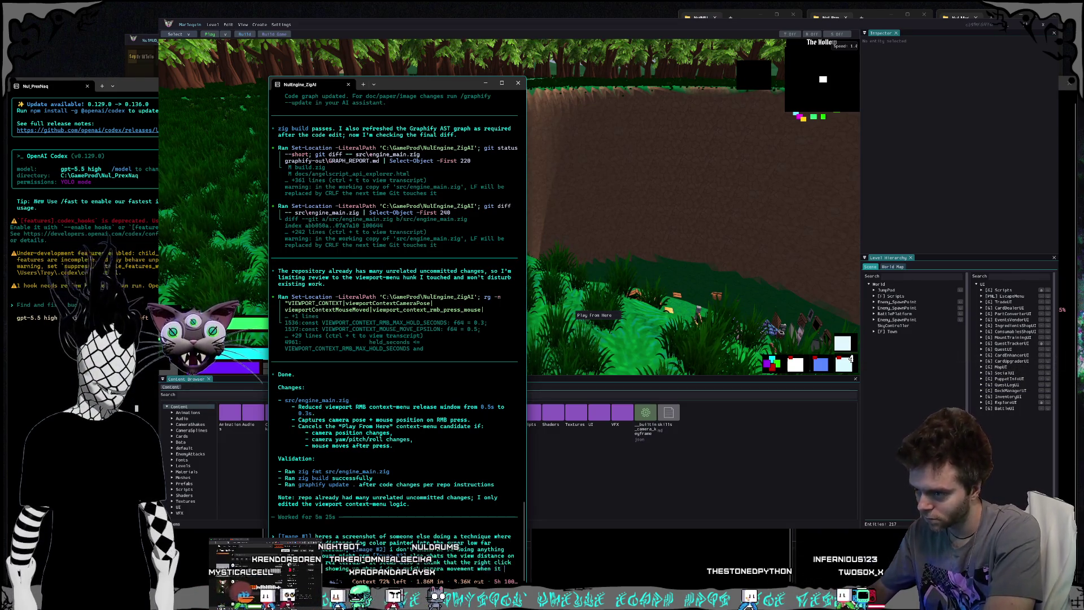
{"action": "type", "text": "moves at all"}
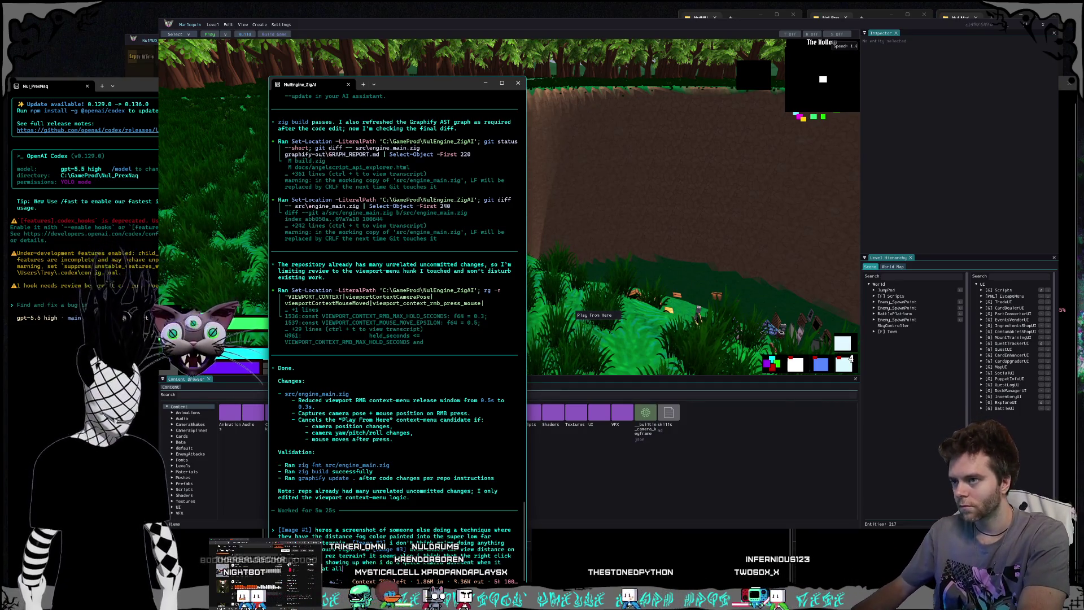
{"action": "key", "text": "Return"}
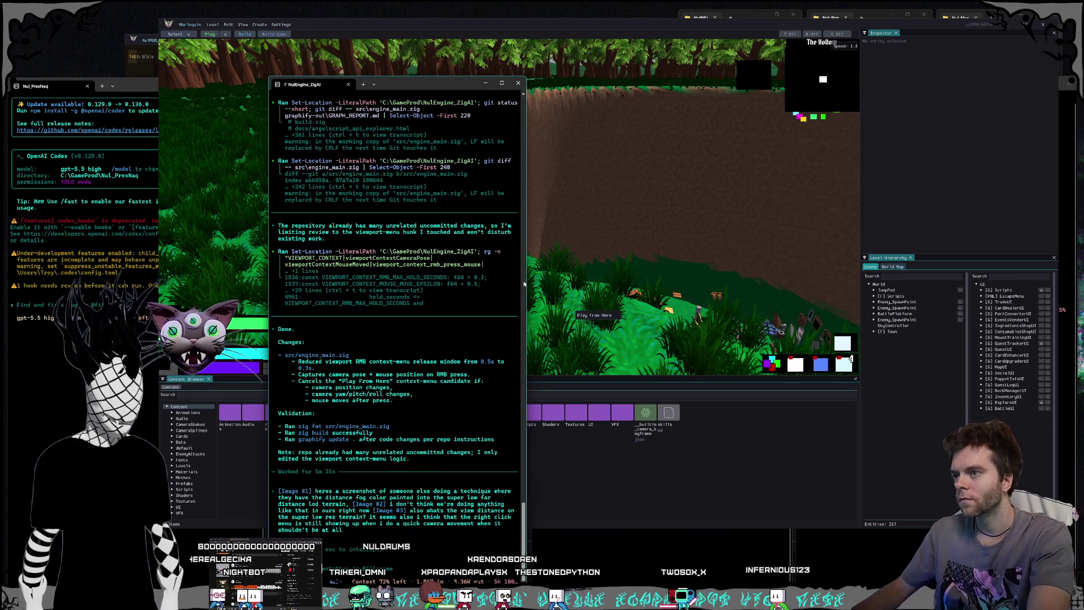
{"action": "right_click", "coordinate": [608, 259]}
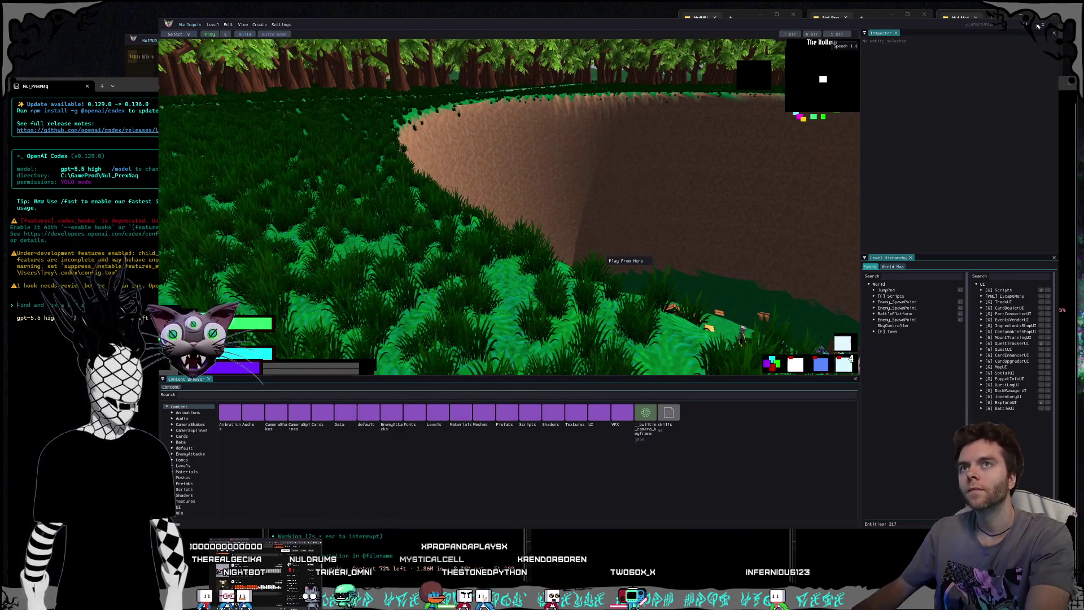
{"action": "left_click", "coordinate": [1042, 26]}
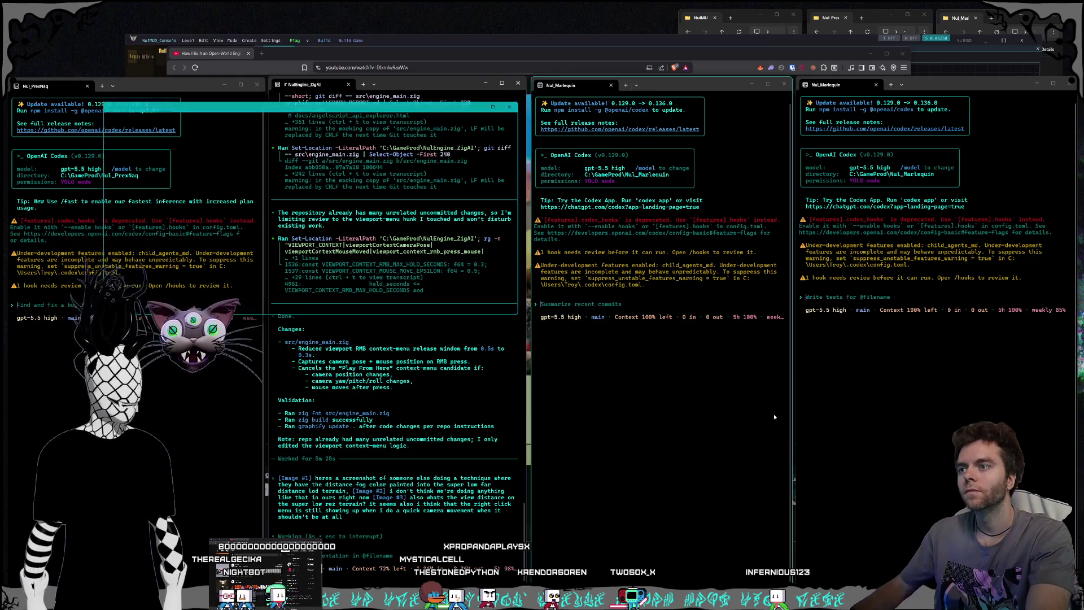
Step: Raise the Nul_PrexNaq editor, reposition its window, and orbit to show the MagiChess chessboards
{"action": "left_click", "coordinate": [1007, 21]}
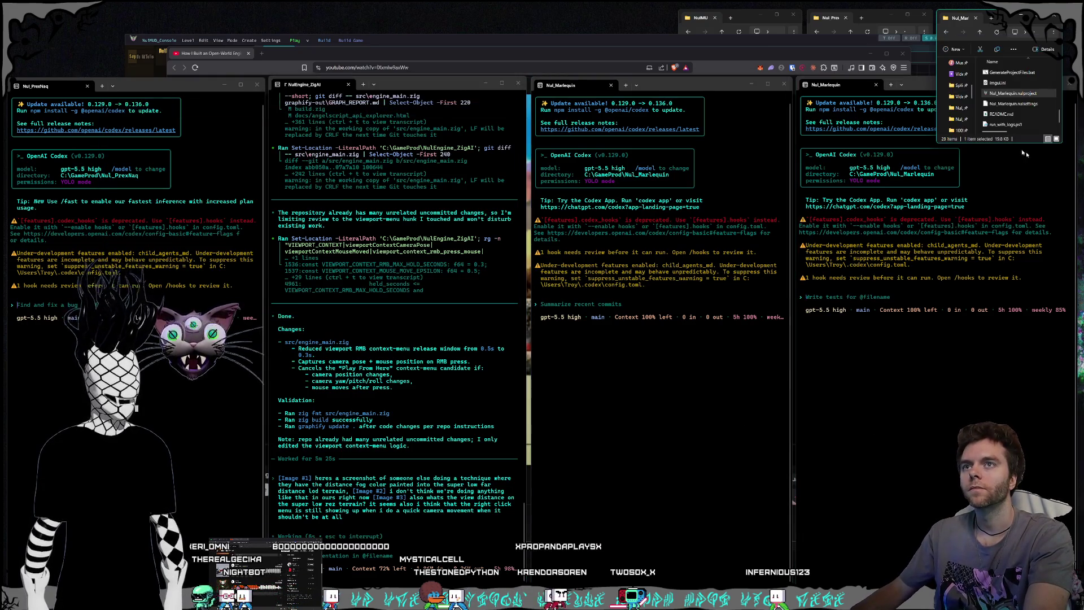
{"action": "left_click", "coordinate": [870, 35]}
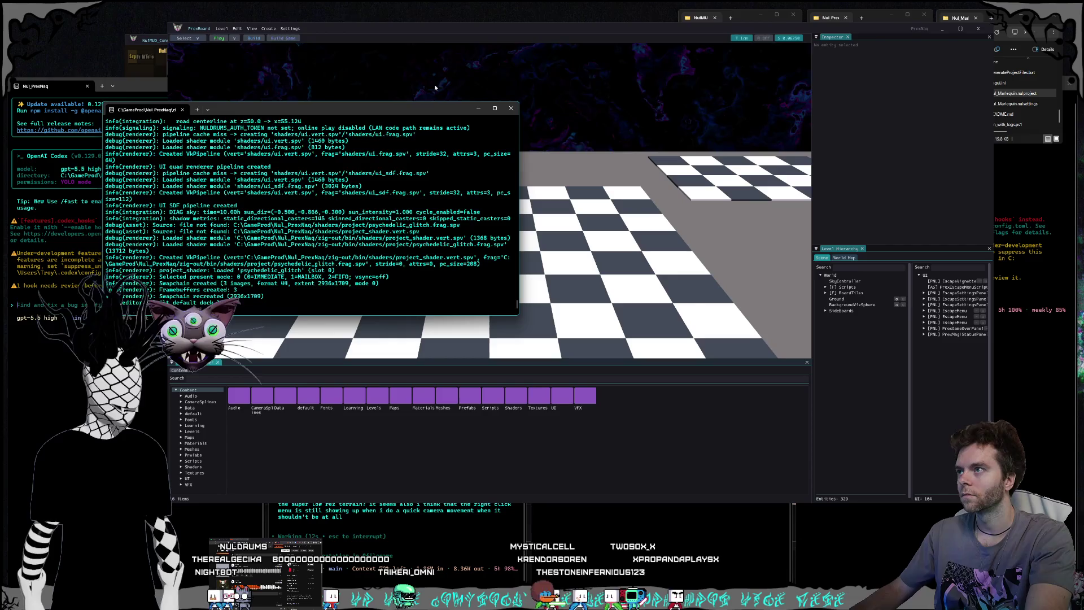
{"action": "left_click", "coordinate": [364, 26]}
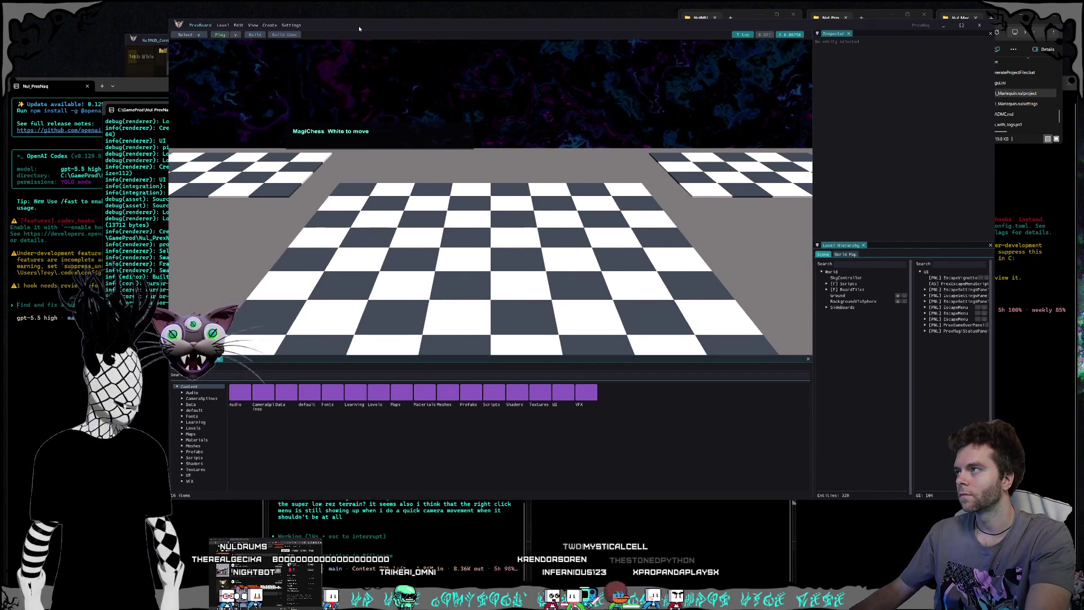
{"action": "left_click_drag", "start_coordinate": [359, 28], "coordinate": [369, 32]}
{"action": "left_click_drag", "start_coordinate": [226, 2], "coordinate": [81, 72]}
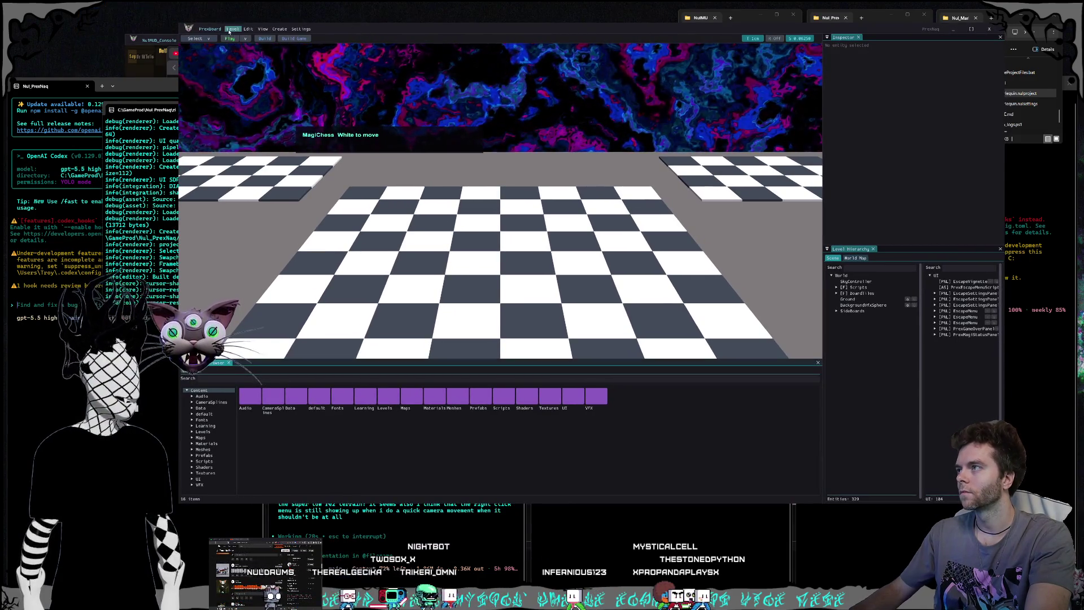
{"action": "mouse_move", "coordinate": [497, 254]}
{"action": "left_mouse_down"}
{"action": "mouse_move", "coordinate": [429, 237]}
{"action": "mouse_move", "coordinate": [429, 198]}
{"action": "mouse_move", "coordinate": [491, 291]}
{"action": "left_mouse_up"}
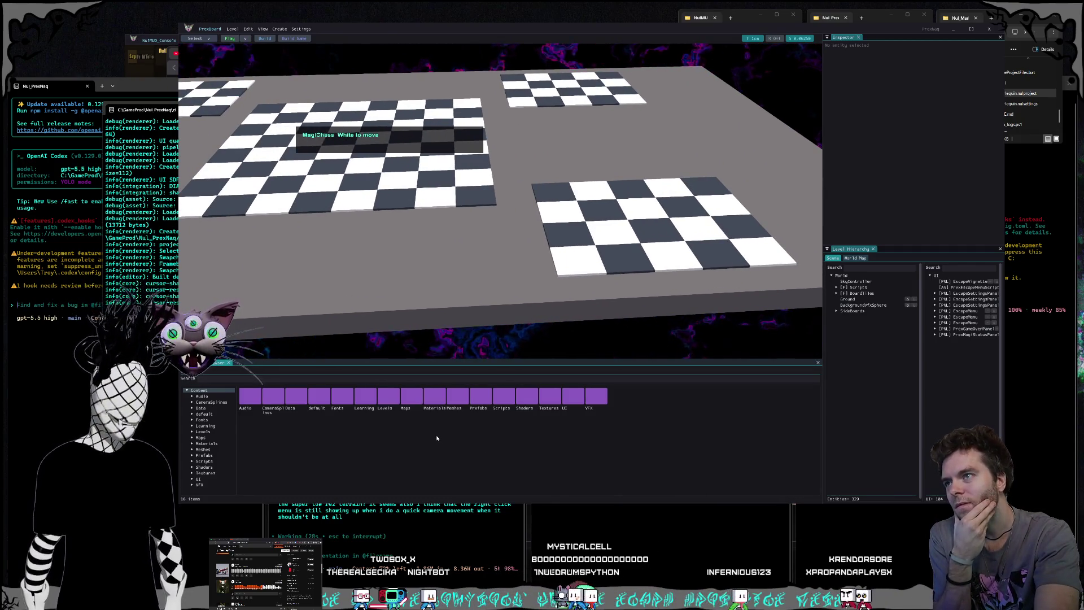
Step: Orbit onto the main MagiChess board and select its H8 tile
{"action": "mouse_move", "coordinate": [440, 294]}
{"action": "left_mouse_down"}
{"action": "mouse_move", "coordinate": [474, 254]}
{"action": "mouse_move", "coordinate": [475, 277]}
{"action": "mouse_move", "coordinate": [457, 291]}
{"action": "left_mouse_up"}
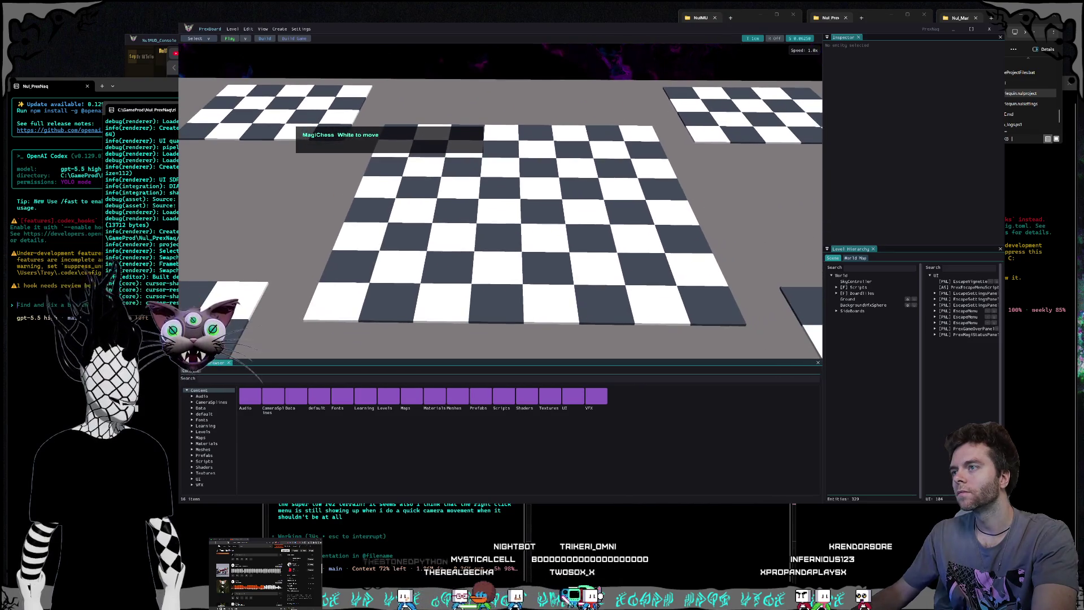
{"action": "right_click", "coordinate": [636, 284]}
{"action": "left_click", "coordinate": [628, 319]}
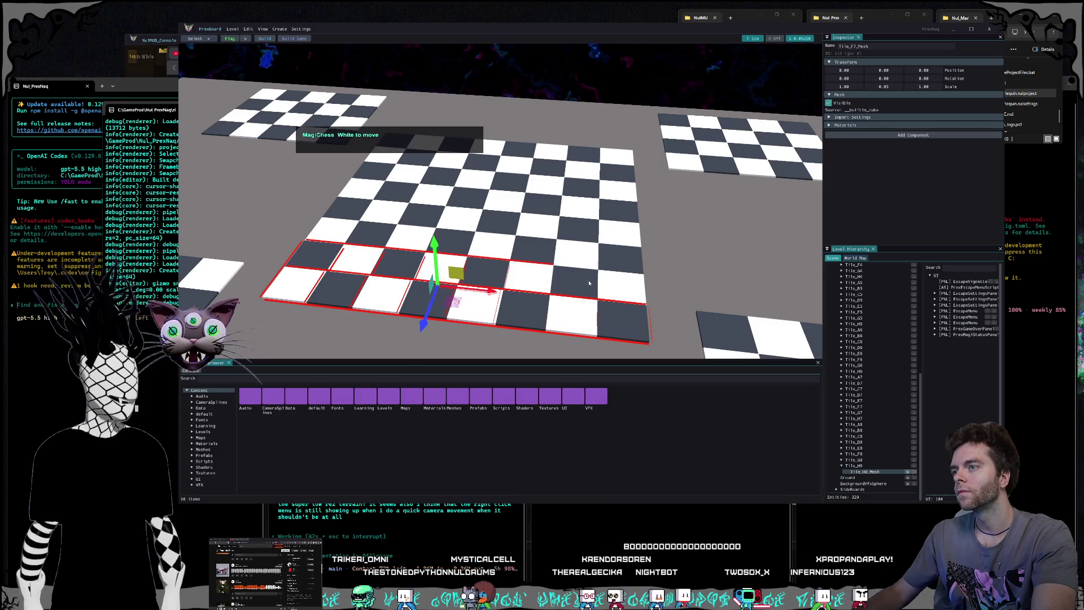
Step: Select tiles G8, C5 and neighbouring tiles in turn, then pull back and fly toward the board
{"action": "left_click", "coordinate": [539, 254]}
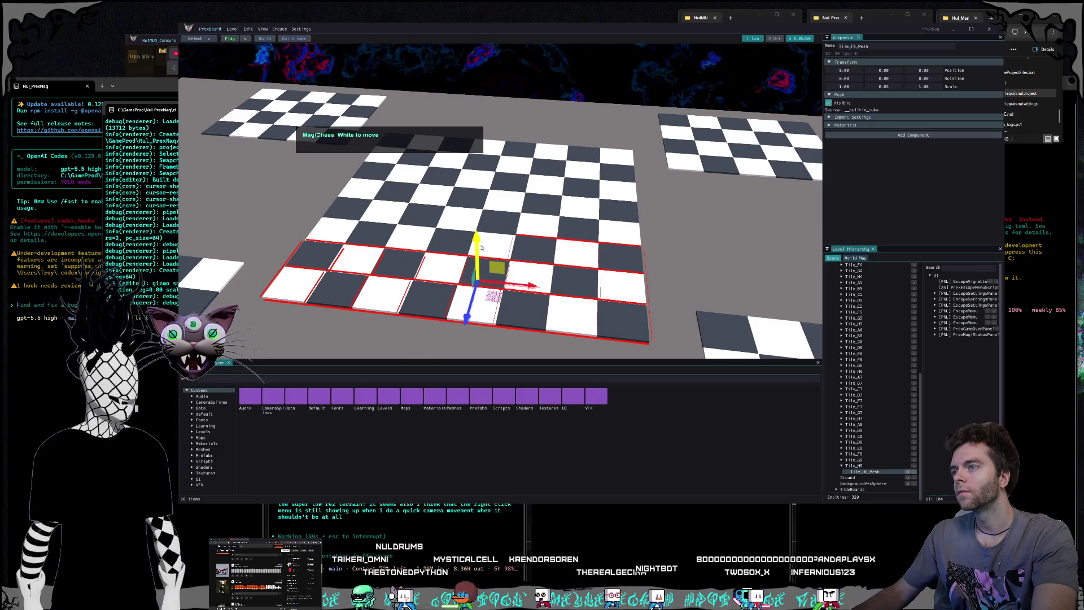
{"action": "left_click", "coordinate": [337, 233]}
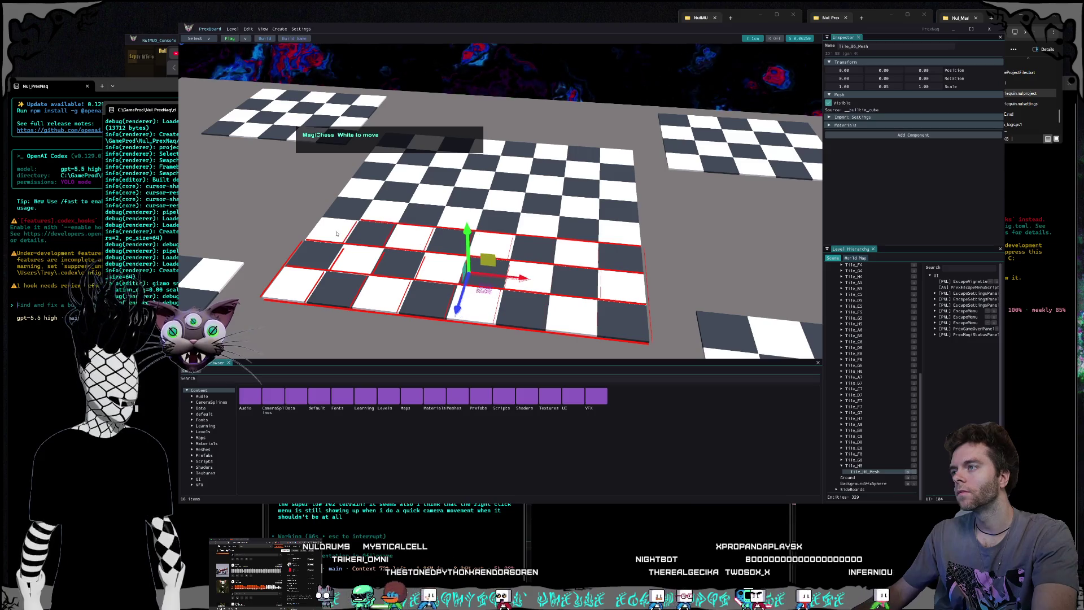
{"action": "left_click", "coordinate": [434, 217]}
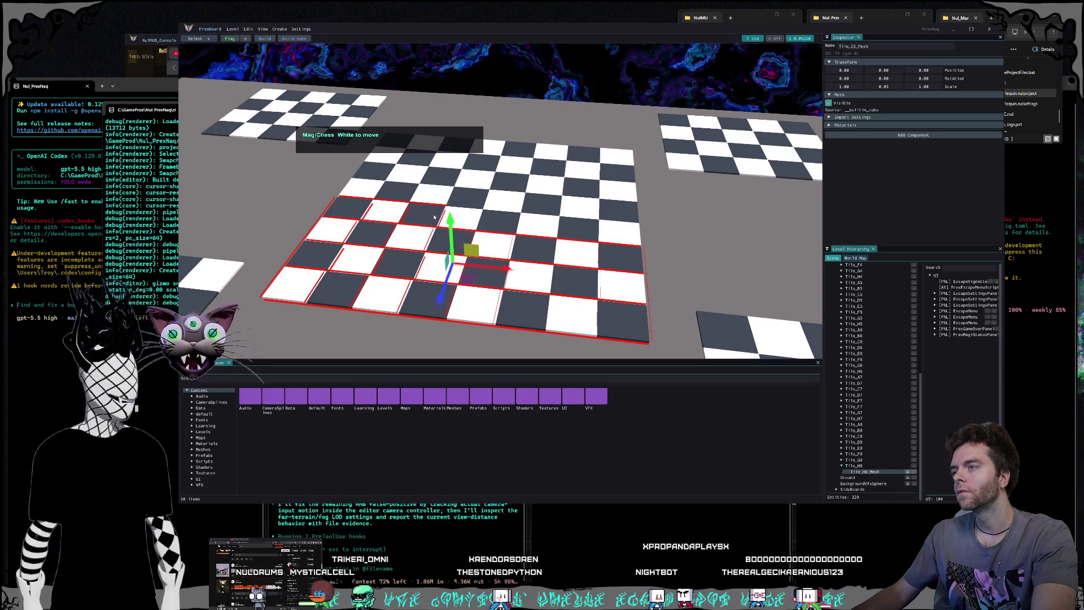
{"action": "left_click", "coordinate": [567, 234]}
{"action": "left_click_drag", "start_coordinate": [631, 239], "coordinate": [584, 244]}
{"action": "key", "text": "w"}
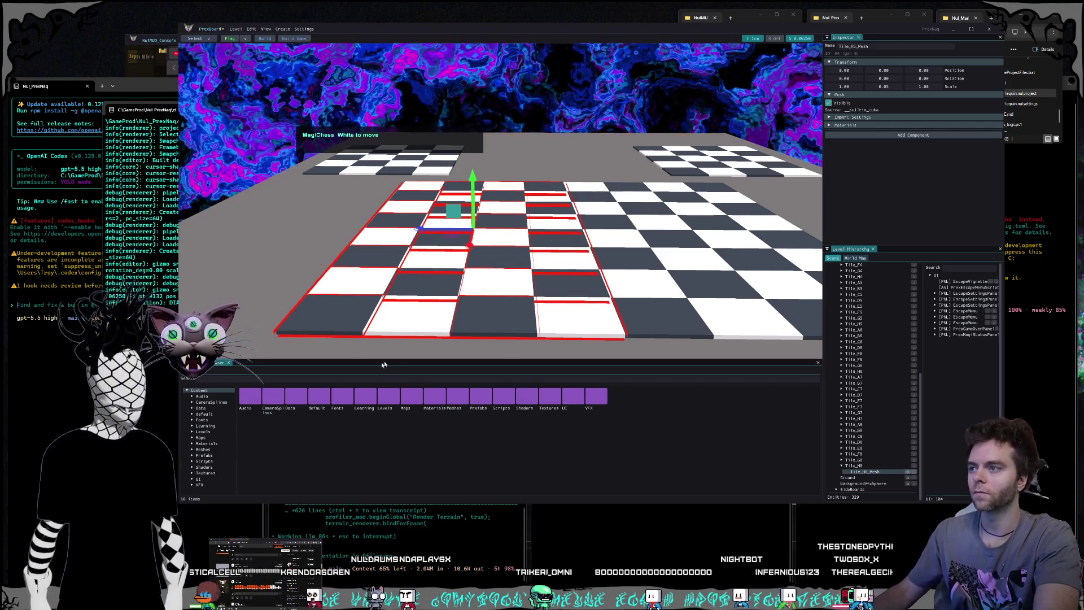
Step: Fly toward the board's near corner, where a selected tile gets slid along one axis, then reposition the view
{"action": "right_click", "coordinate": [350, 322]}
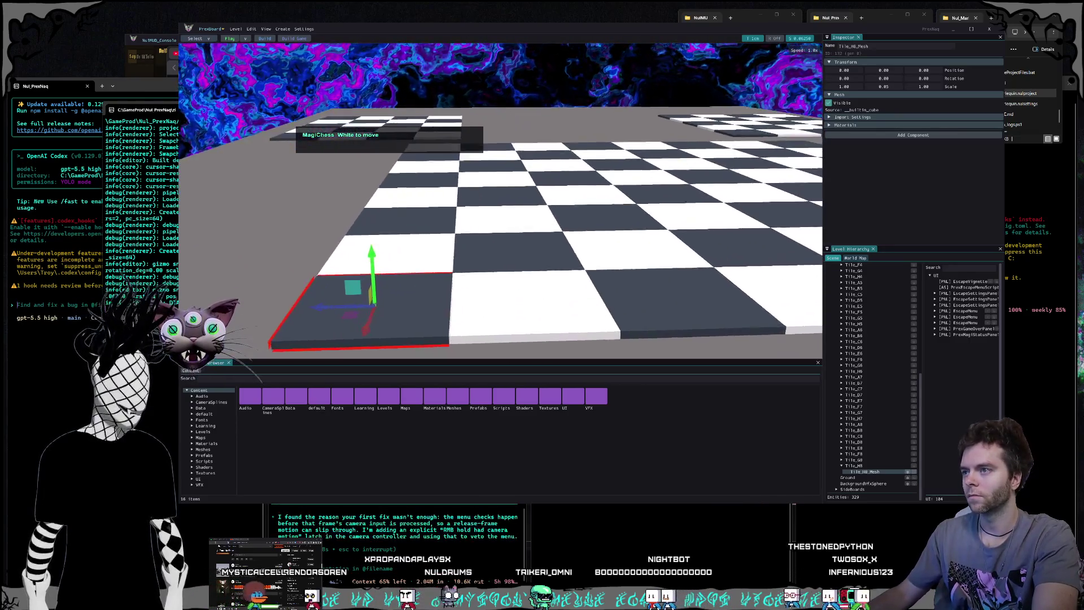
{"action": "left_click_drag", "start_coordinate": [367, 288], "coordinate": [521, 291]}
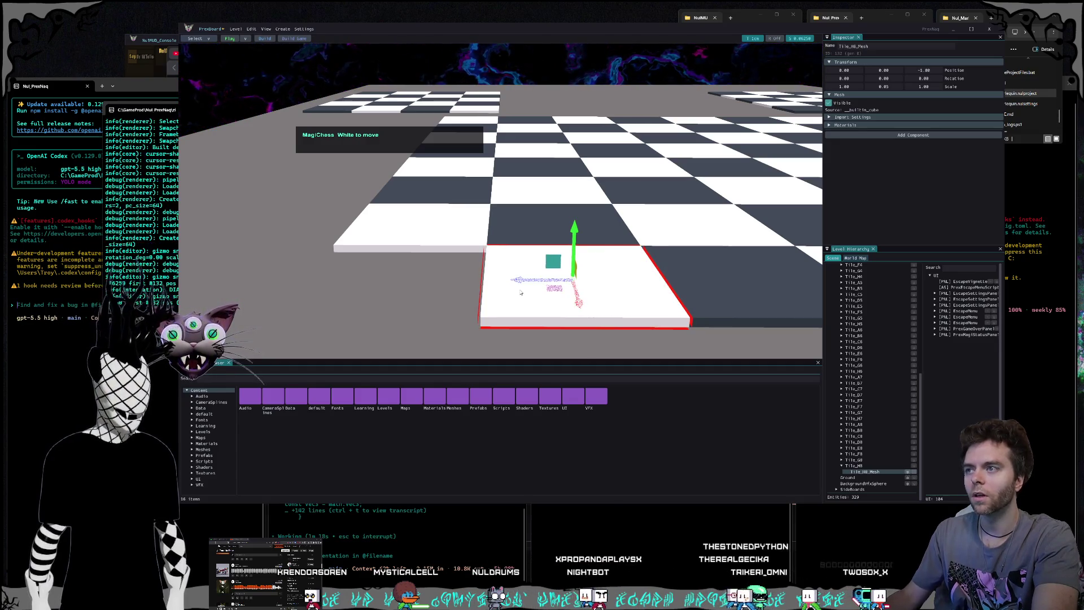
{"action": "key", "text": "s"}
{"action": "key", "text": "s"}
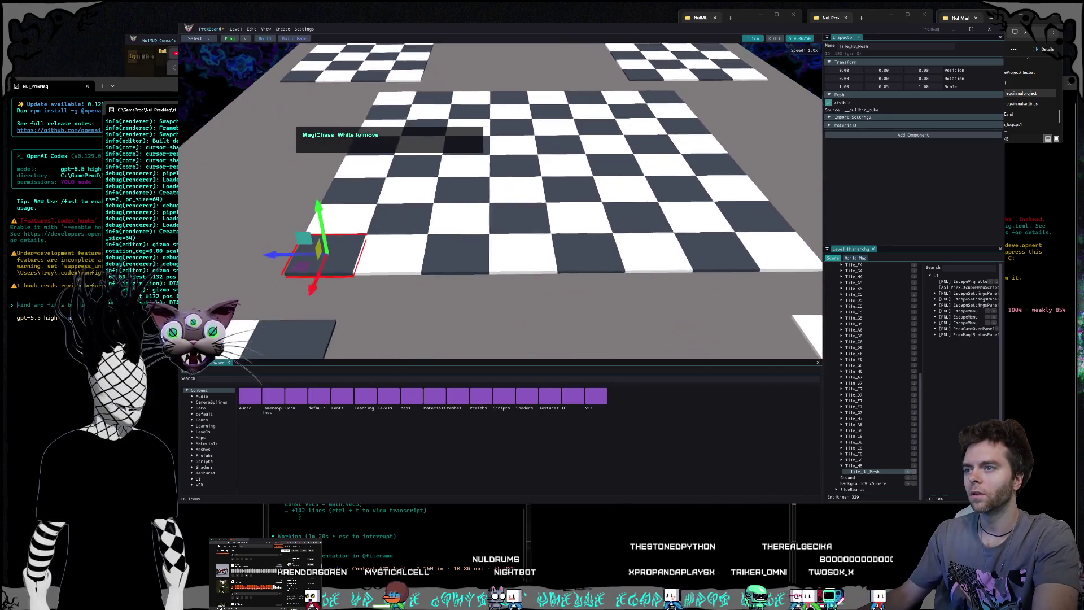
{"action": "key", "text": "d"}
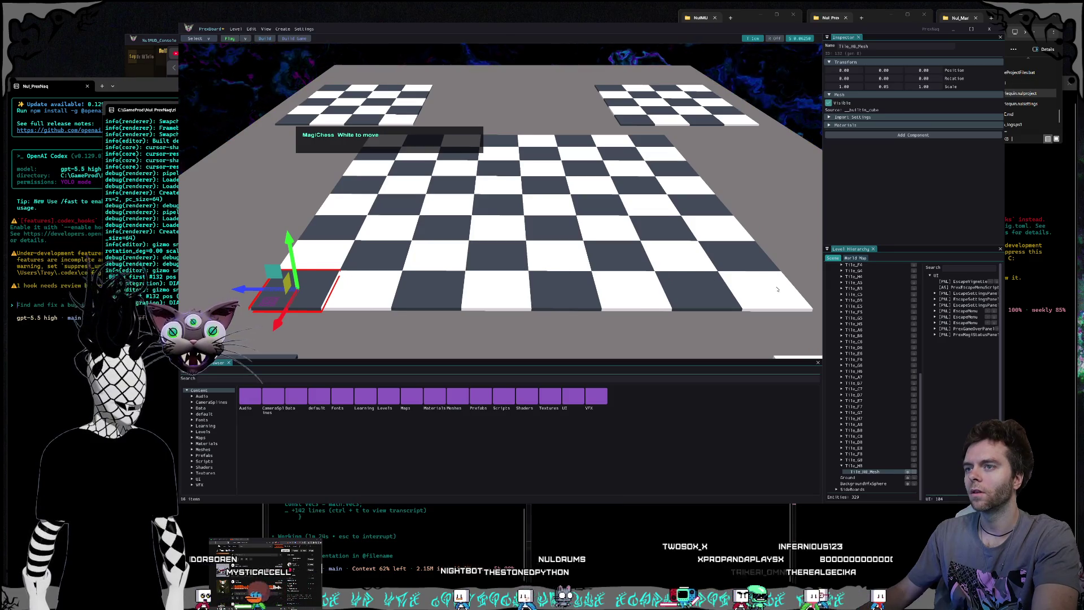
Step: Pick bottom-row tiles from H1 toward H6, then select the whole Tile_A1 and Tile_H1 objects in the hierarchy
{"action": "left_click", "coordinate": [735, 294]}
{"action": "mouse_move", "coordinate": [679, 290]}
{"action": "left_mouse_down"}
{"action": "mouse_move", "coordinate": [339, 289]}
{"action": "mouse_move", "coordinate": [317, 257]}
{"action": "mouse_move", "coordinate": [364, 256]}
{"action": "left_mouse_up"}
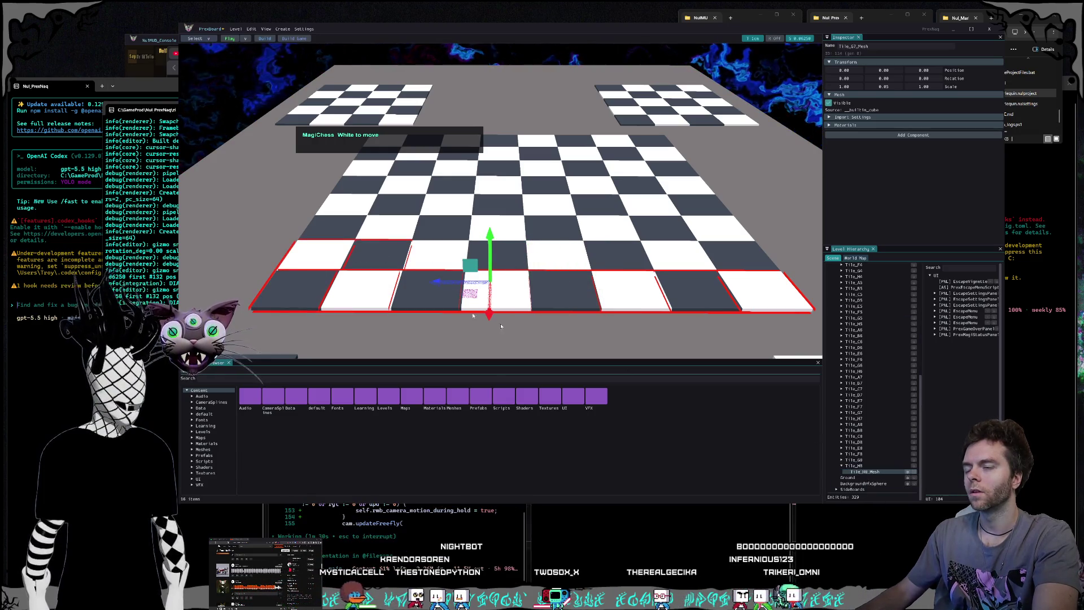
{"action": "right_click", "coordinate": [644, 316]}
{"action": "scroll", "coordinate": [903, 401], "scroll_direction": "up", "scroll_amount": 15}
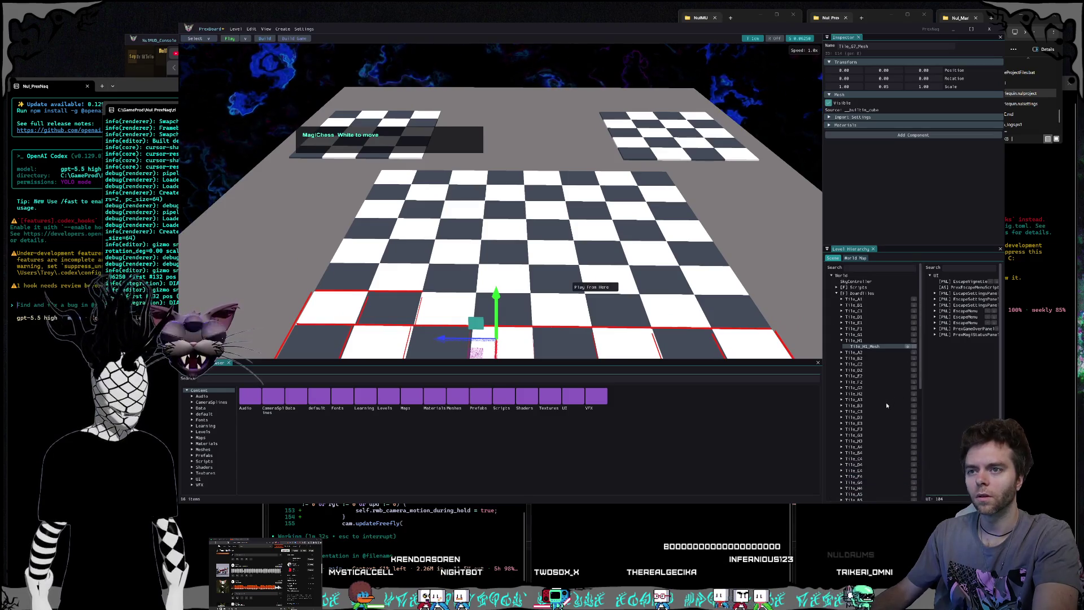
{"action": "left_click", "coordinate": [858, 300]}
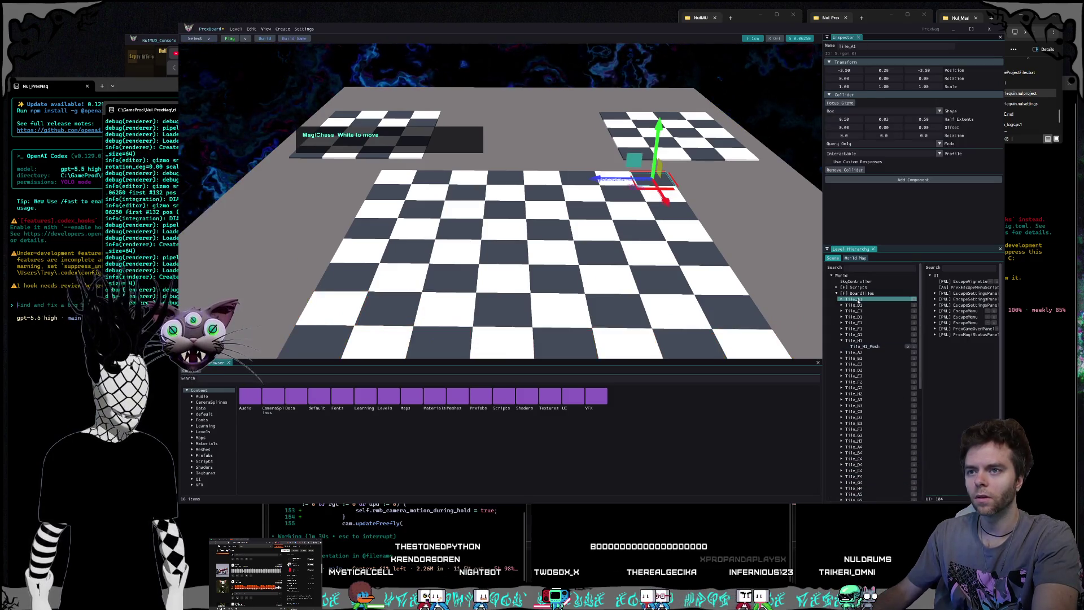
{"action": "left_click", "coordinate": [841, 341]}
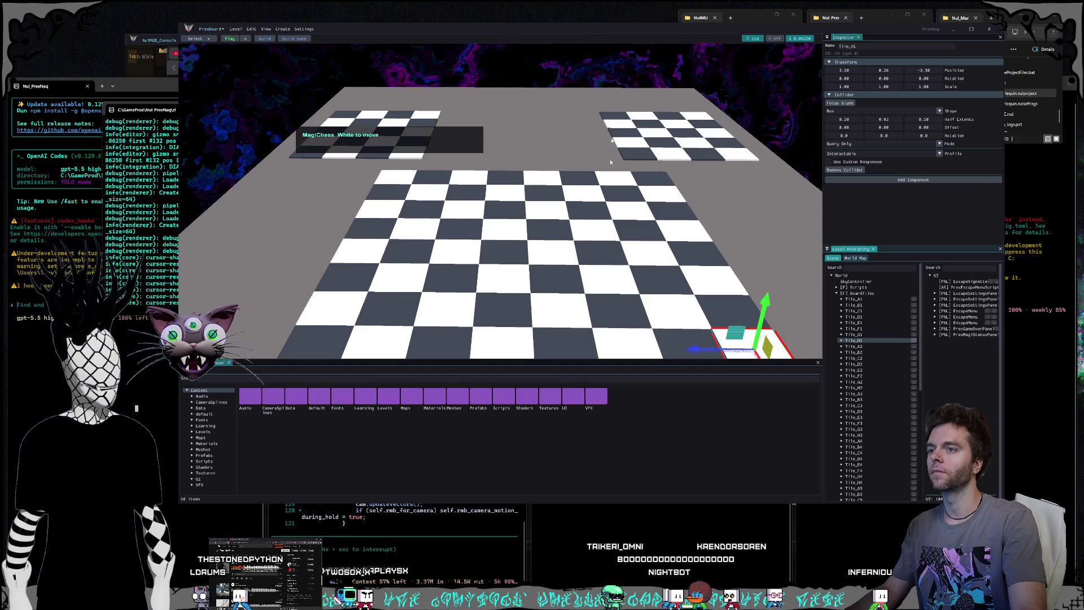
Step: Fly over the main board and select tiles along row H from H3 to H6, then G7
{"action": "scroll", "coordinate": [317, 281], "scroll_direction": "down", "scroll_amount": 3}
{"action": "key", "text": "f"}
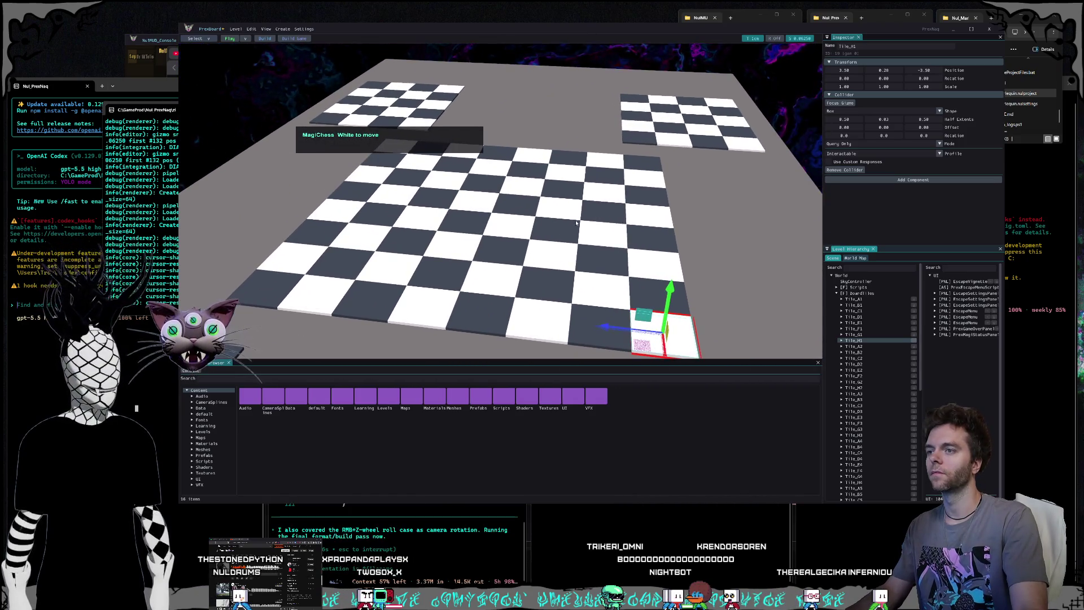
{"action": "left_click", "coordinate": [588, 322]}
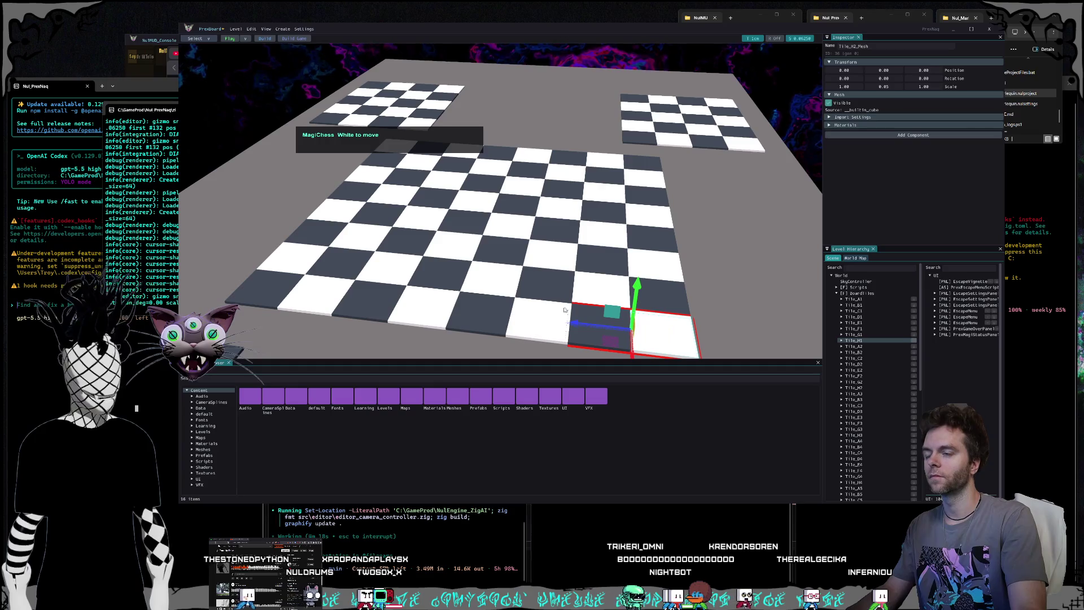
{"action": "left_click", "coordinate": [556, 319]}
{"action": "left_click", "coordinate": [526, 316]}
{"action": "left_click", "coordinate": [495, 313]}
{"action": "left_click", "coordinate": [449, 285]}
{"action": "left_click", "coordinate": [419, 273]}
{"action": "left_click", "coordinate": [388, 262]}
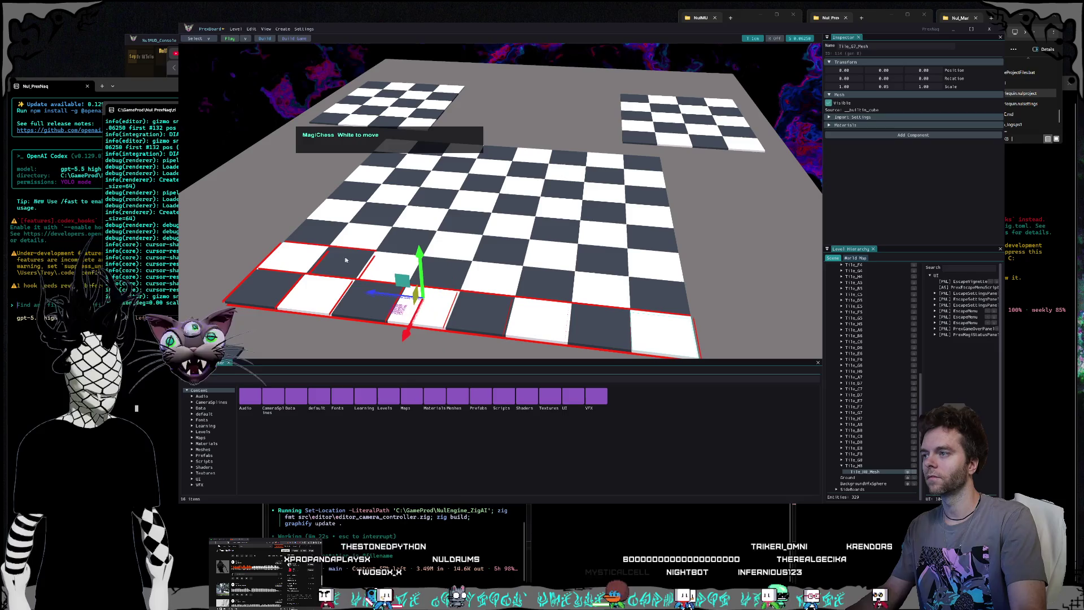
Step: Select tiles G3, F2, F6 and E7 in turn
{"action": "left_click", "coordinate": [601, 289]}
{"action": "left_click", "coordinate": [590, 282]}
{"action": "left_click", "coordinate": [576, 274]}
{"action": "left_click", "coordinate": [562, 266]}
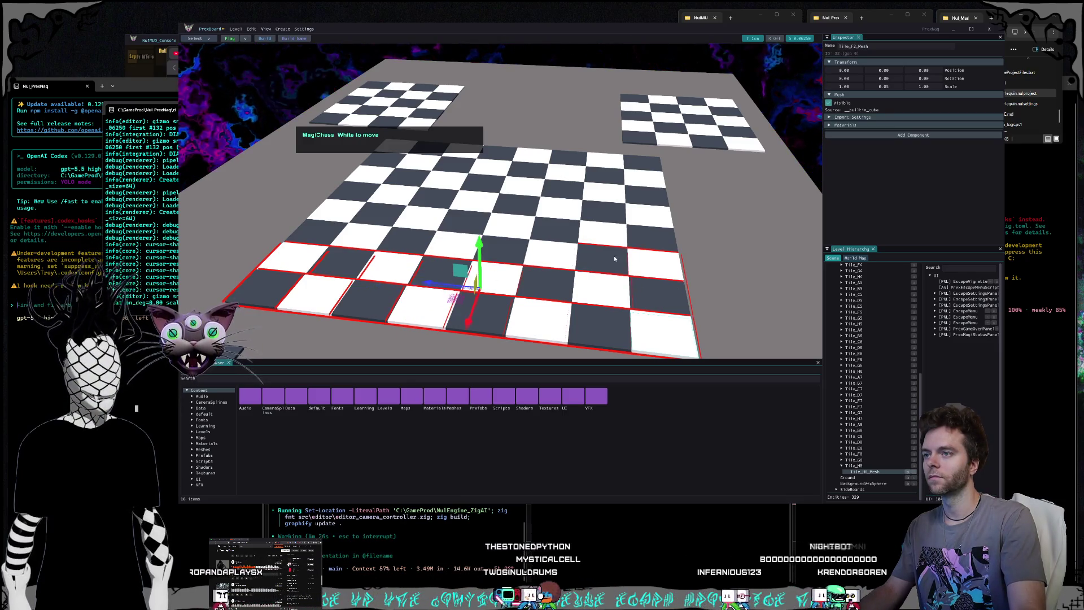
{"action": "left_click", "coordinate": [552, 260]}
{"action": "left_click", "coordinate": [346, 234]}
{"action": "left_click", "coordinate": [365, 209]}
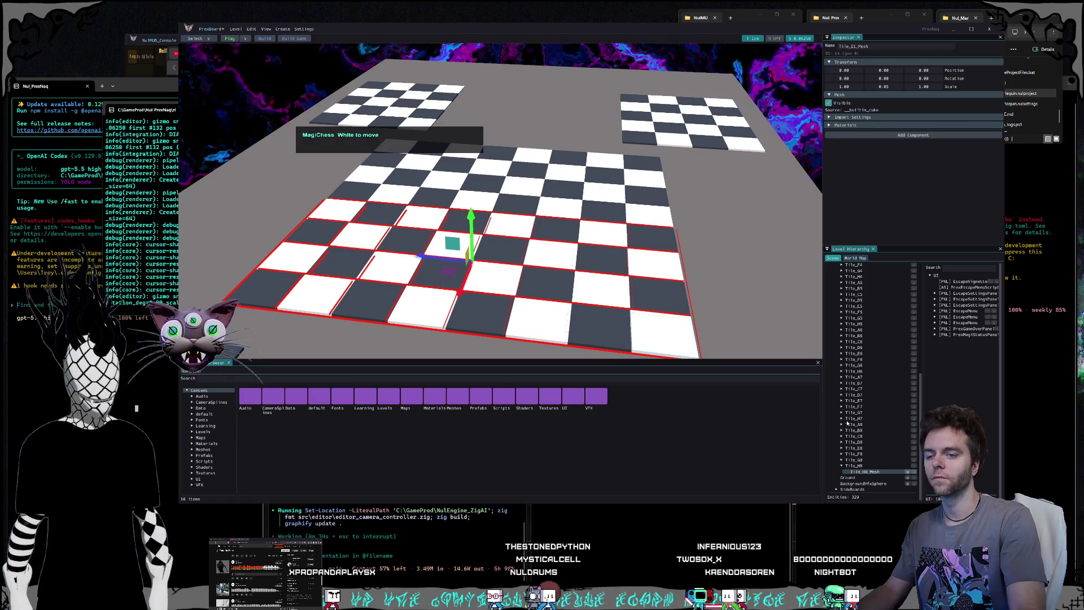
Step: Select tiles D4, C7, C3, B2 and B6, then double-click a tile to frame it and tilt the view
{"action": "scroll", "coordinate": [850, 426], "scroll_direction": "up", "scroll_amount": 5}
{"action": "left_click", "coordinate": [510, 204]}
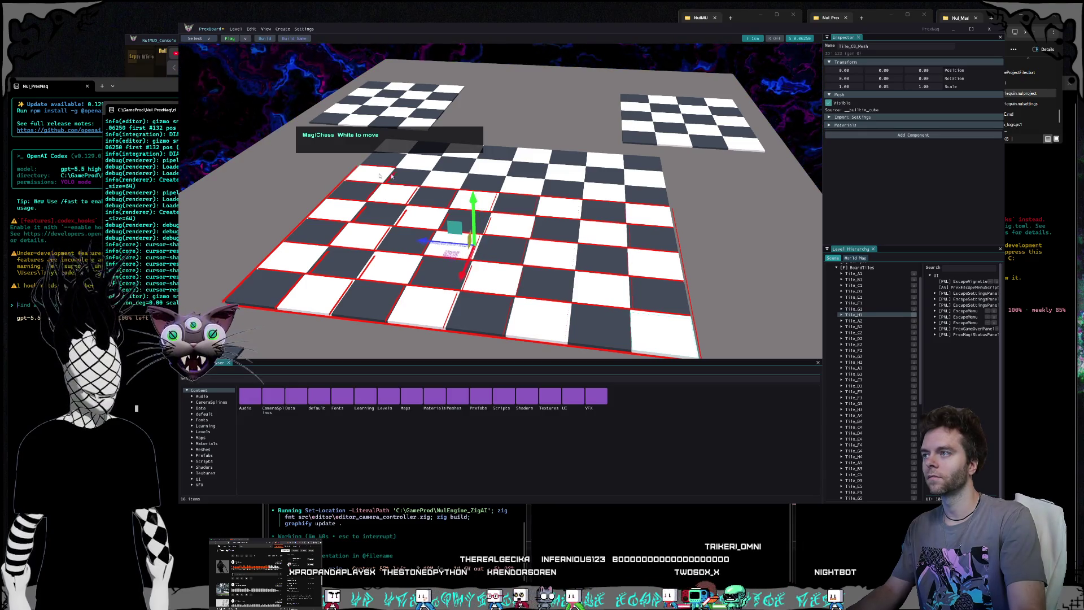
{"action": "left_click", "coordinate": [431, 178]}
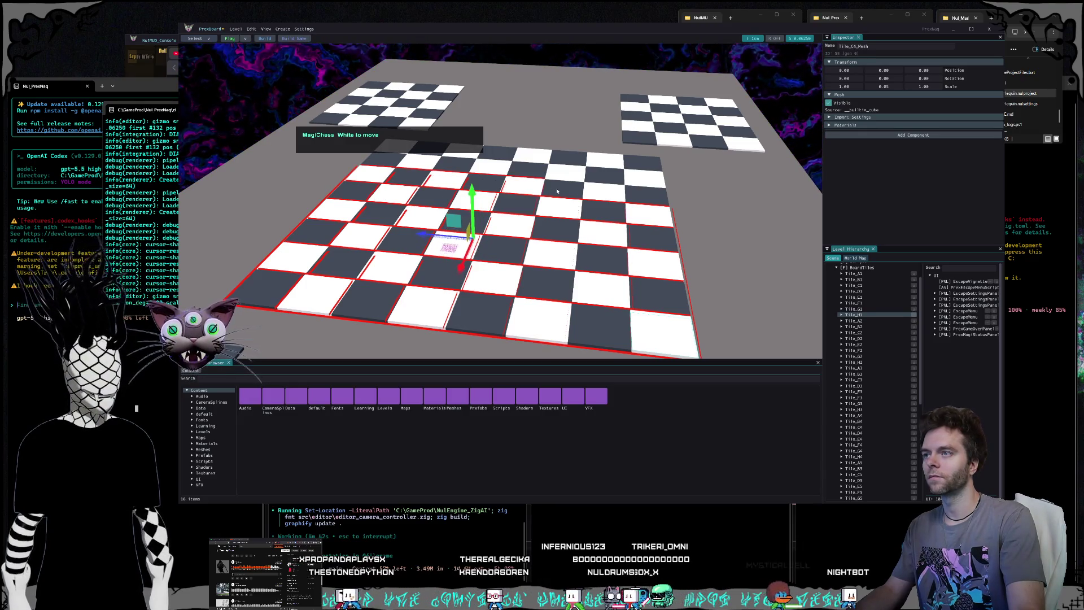
{"action": "left_click", "coordinate": [585, 191]}
{"action": "left_click", "coordinate": [573, 174]}
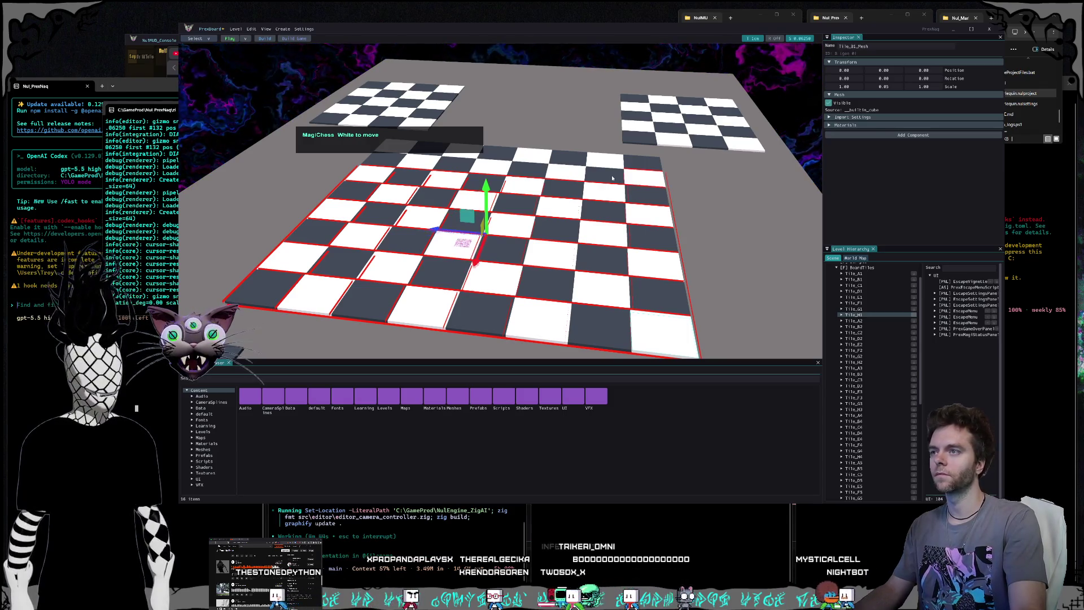
{"action": "left_click", "coordinate": [425, 167]}
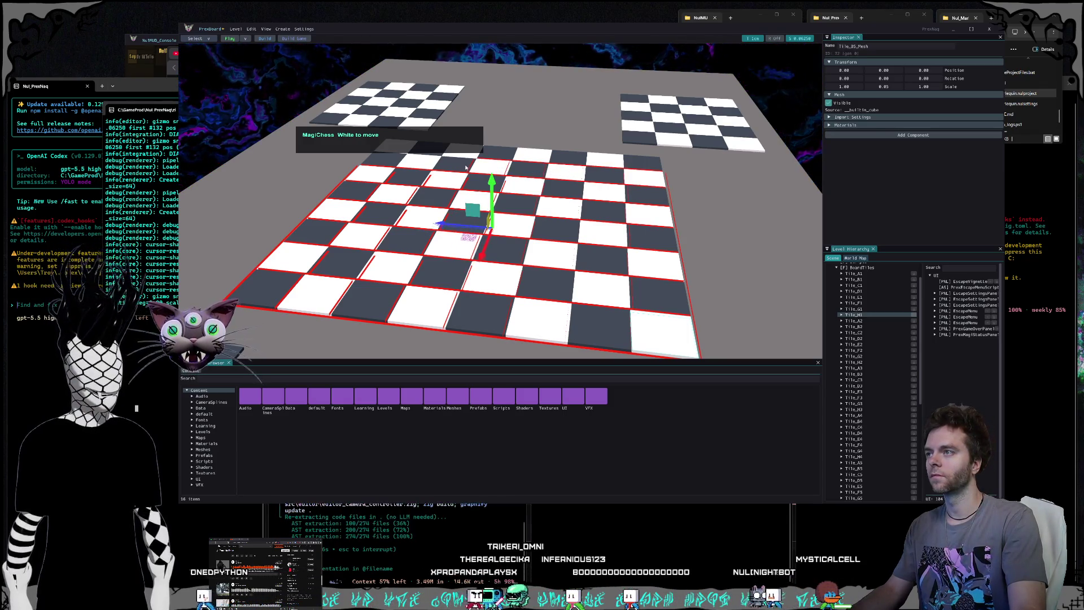
{"action": "left_click", "coordinate": [392, 161]}
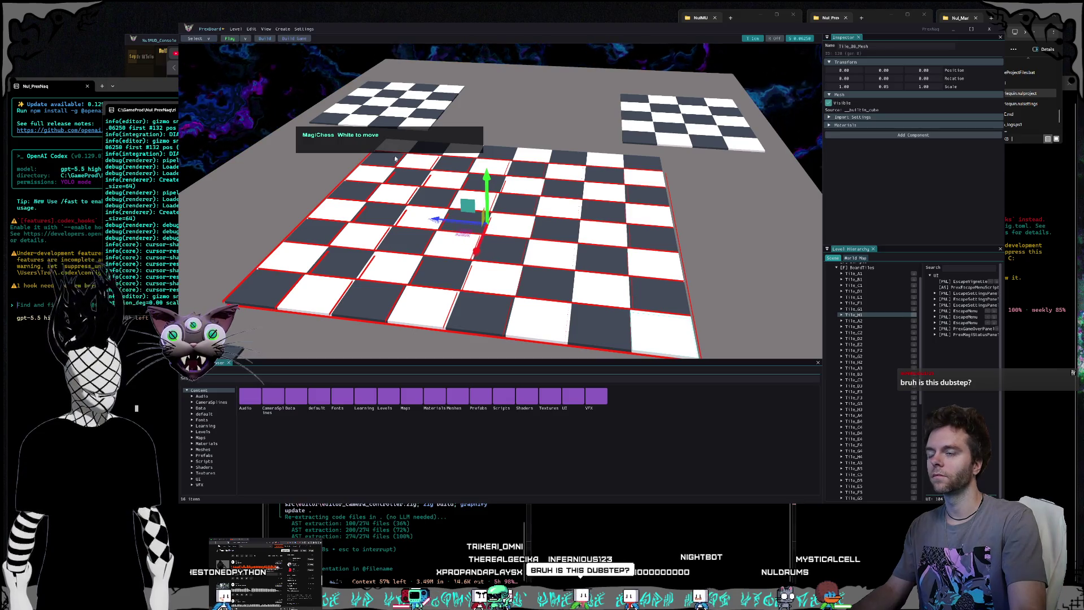
{"action": "left_click", "coordinate": [433, 150]}
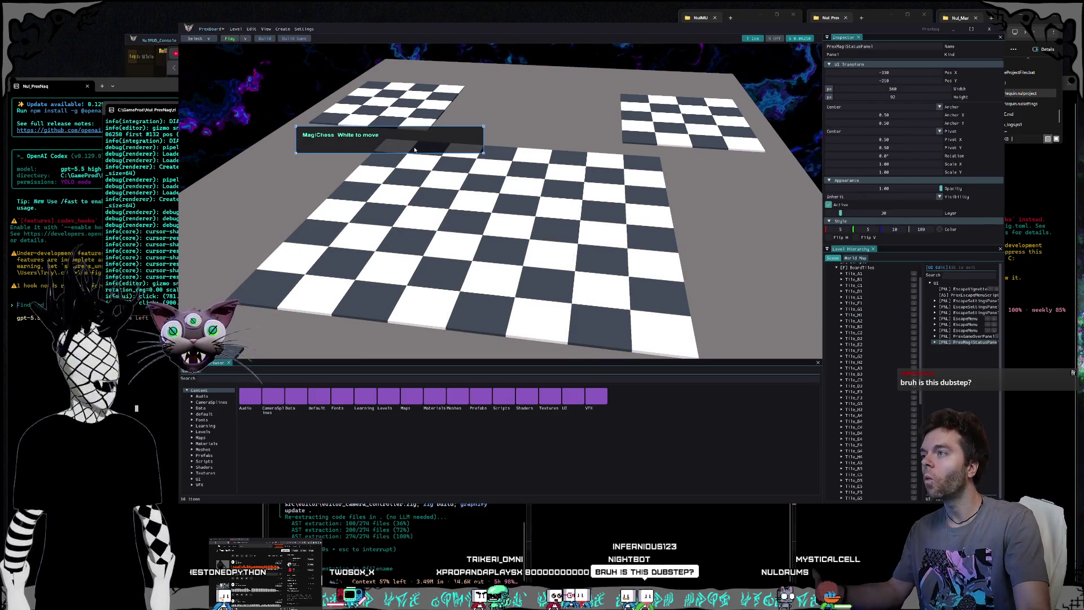
{"action": "double_click", "coordinate": [418, 189]}
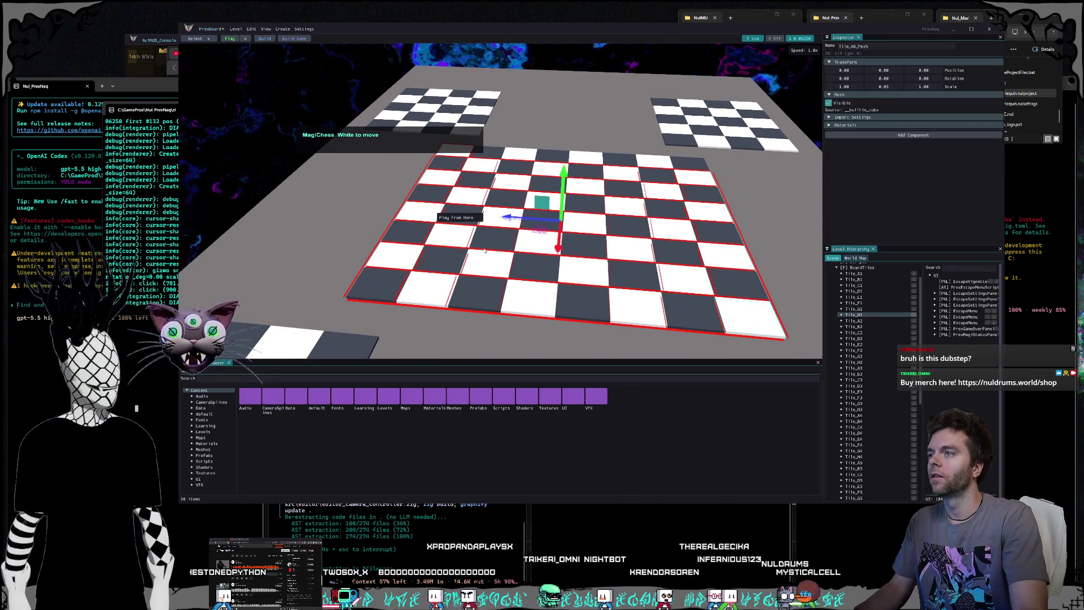
{"action": "left_click_drag", "start_coordinate": [484, 251], "coordinate": [501, 203]}
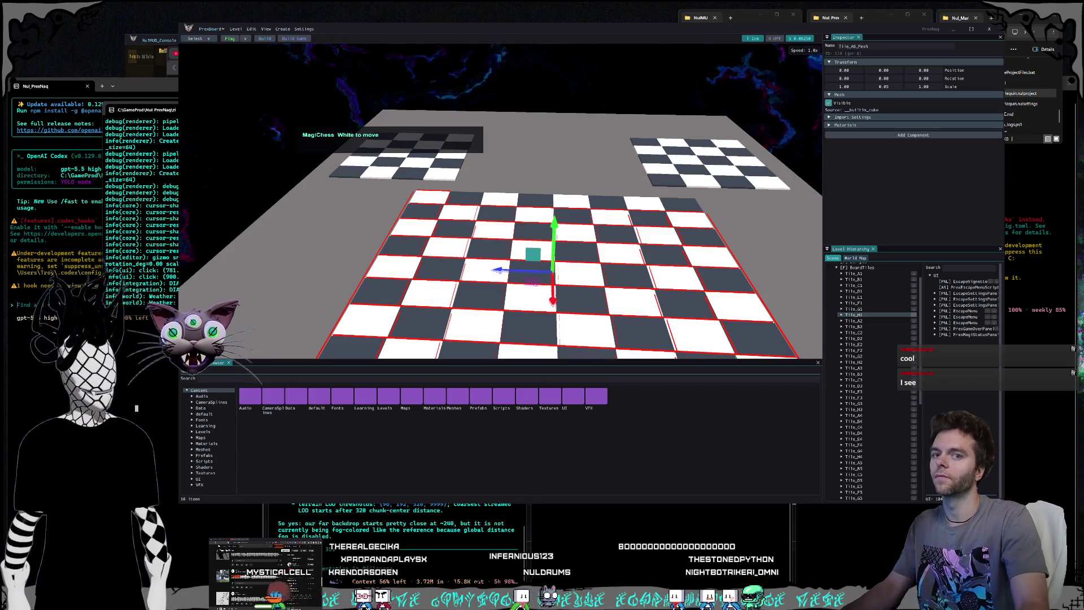
Step: From a pulled-back view, test picking tiles A4, A1, E1 and corner tile H1
{"action": "key", "text": "s"}
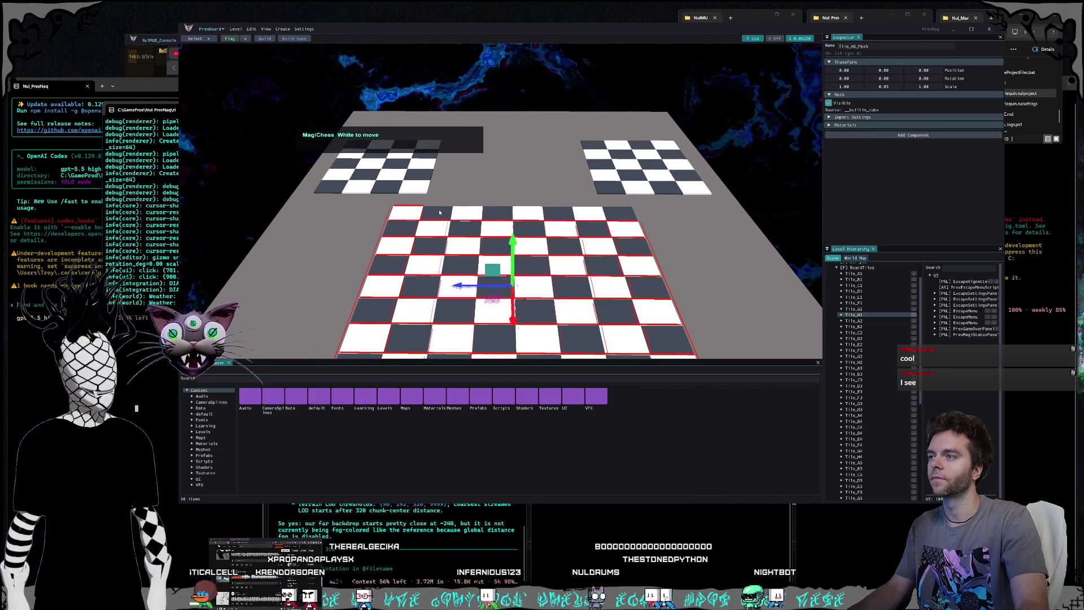
{"action": "left_click", "coordinate": [551, 216]}
{"action": "left_click", "coordinate": [551, 216]}
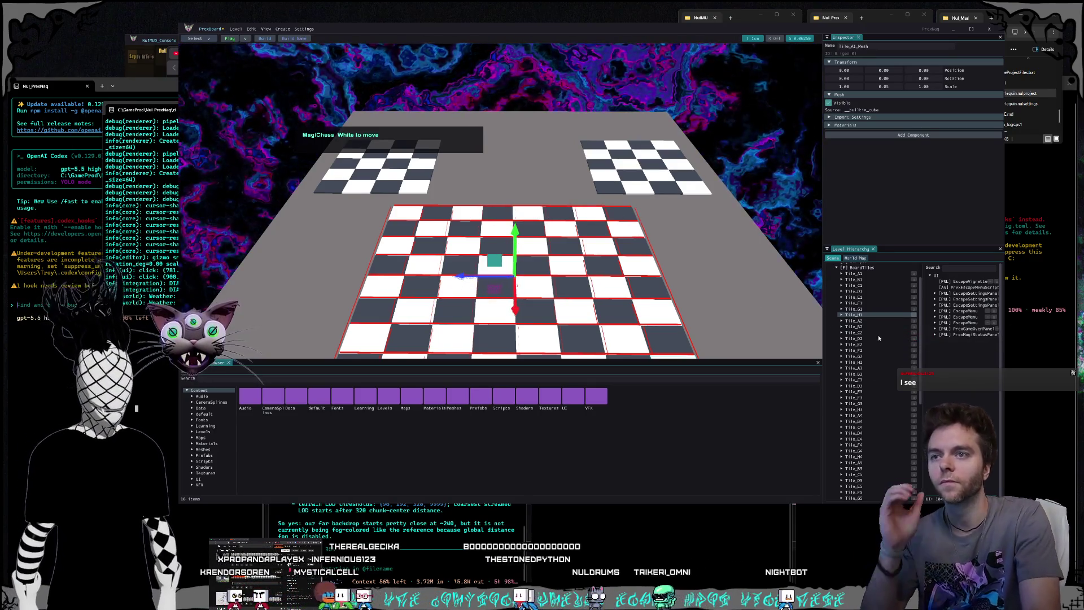
{"action": "scroll", "coordinate": [876, 341], "scroll_direction": "up", "scroll_amount": 2}
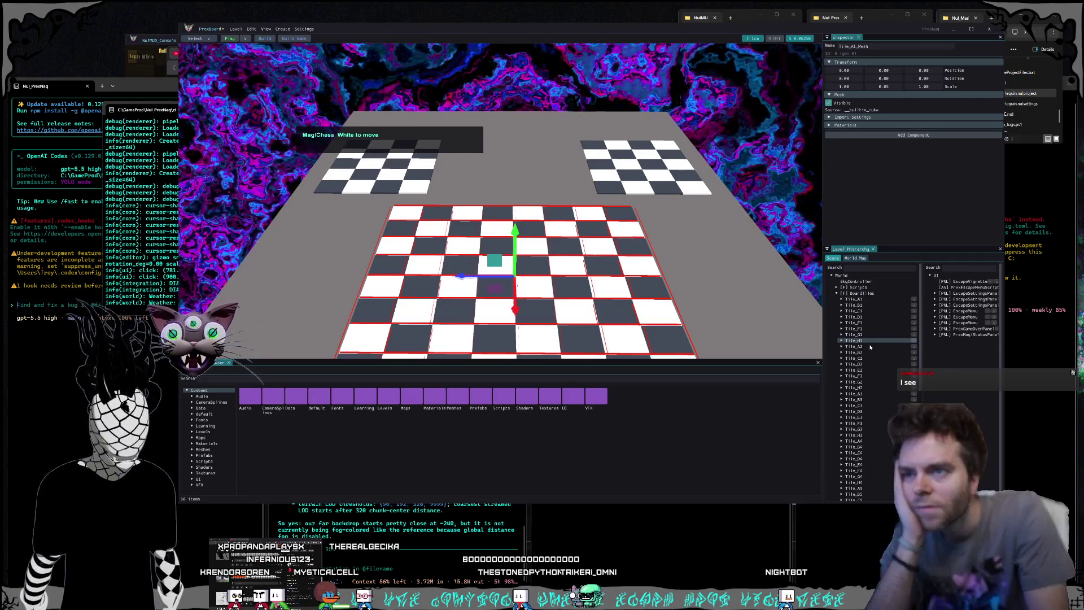
{"action": "left_click", "coordinate": [638, 294]}
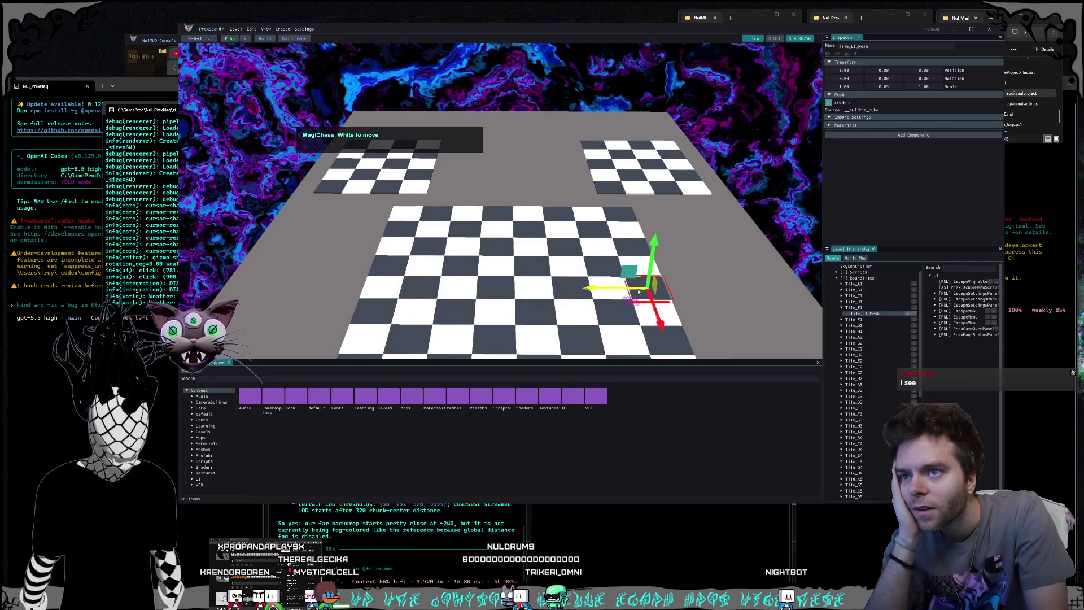
{"action": "left_click_drag", "start_coordinate": [639, 292], "coordinate": [558, 289]}
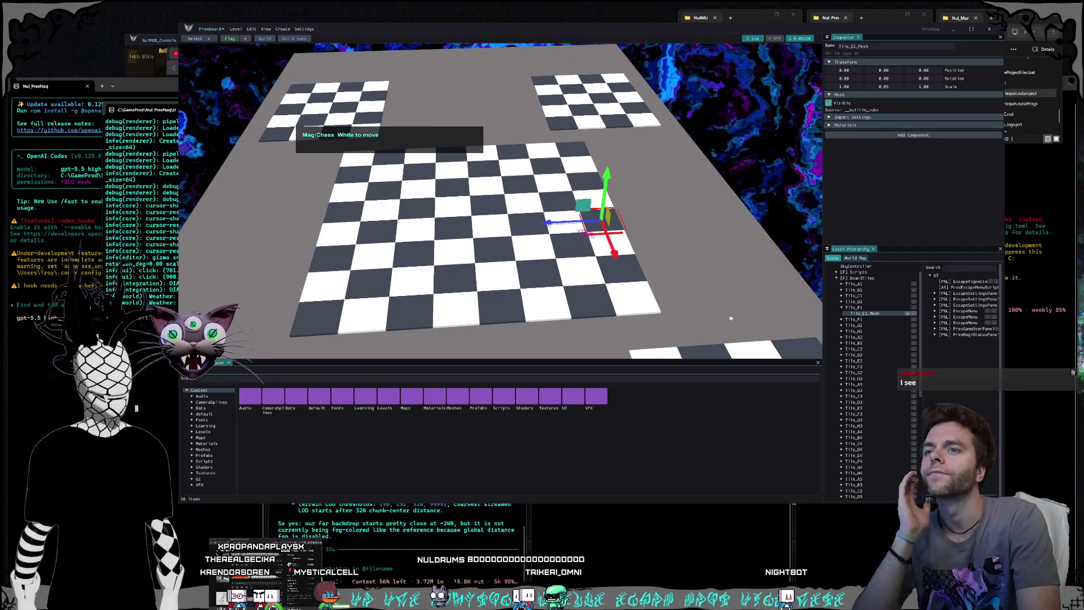
{"action": "left_click", "coordinate": [623, 305]}
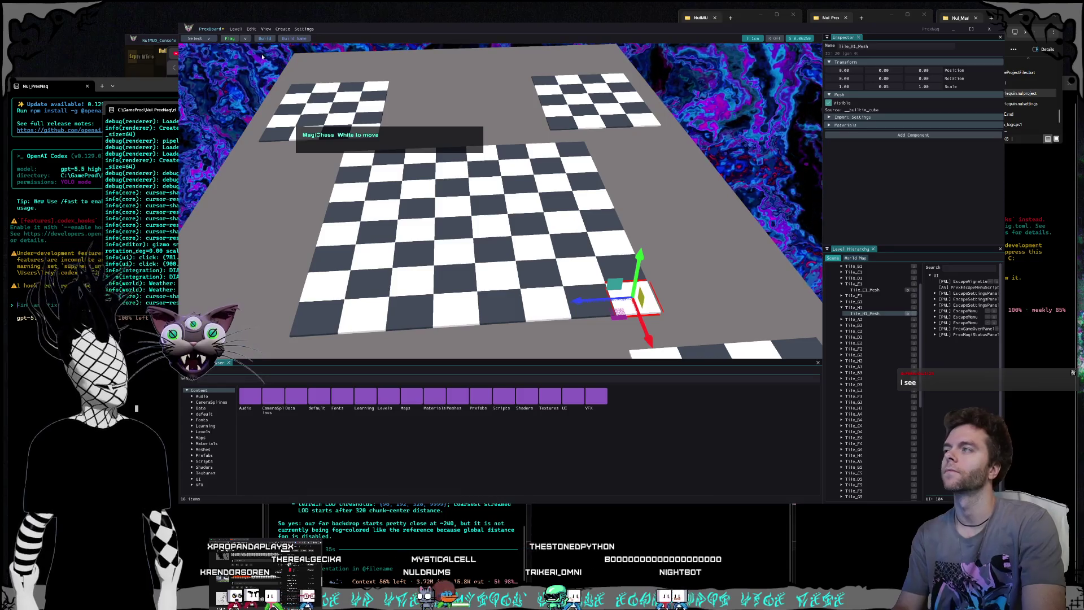
Step: Snip a screenshot of the editor area, minimize the editor, and focus the Nul_PrexNaq terminal
{"action": "key", "text": "super+shift+s"}
{"action": "mouse_move", "coordinate": [193, 26]}
{"action": "left_mouse_down"}
{"action": "mouse_move", "coordinate": [968, 452]}
{"action": "mouse_move", "coordinate": [1073, 581]}
{"action": "left_mouse_up"}
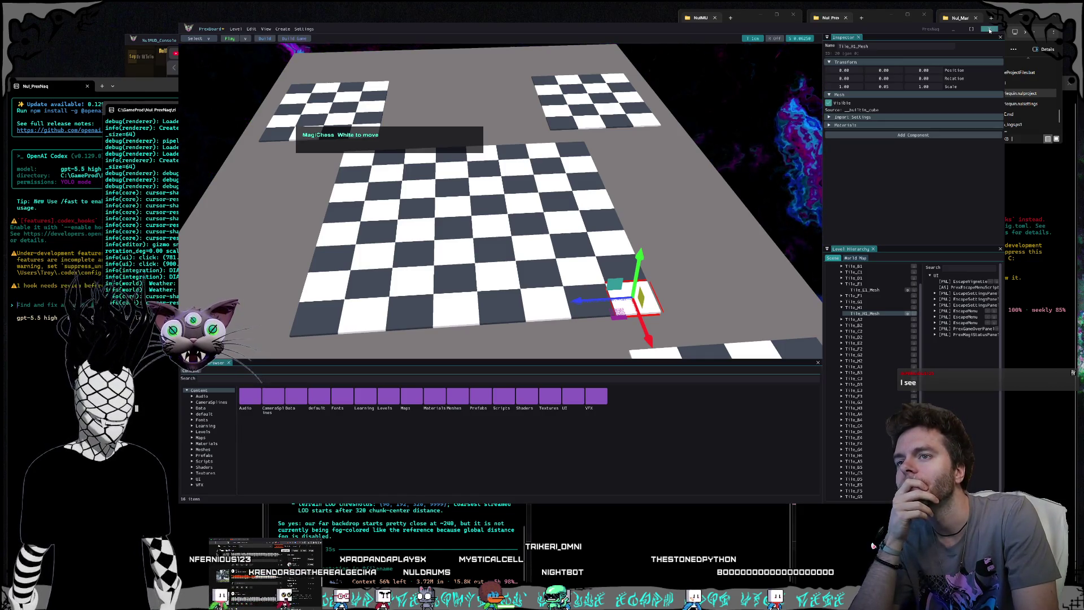
{"action": "left_click", "coordinate": [990, 31]}
{"action": "left_click", "coordinate": [173, 403]}
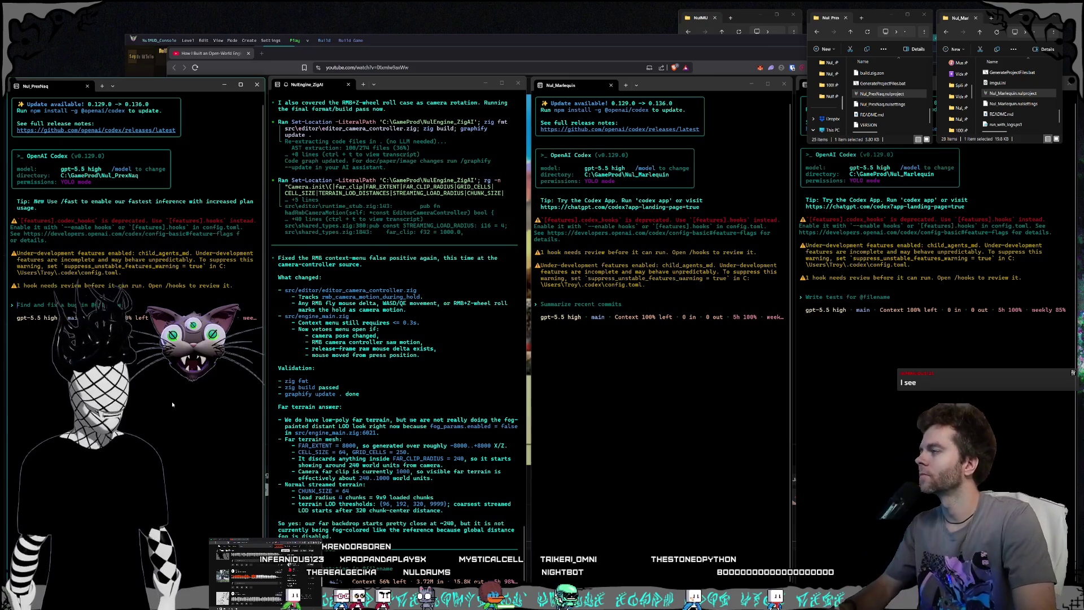
Step: Paste the snipped board screenshot into the Nul_PrexNaq Codex prompt as [Image #1]
{"action": "key", "text": "ctrl+v"}
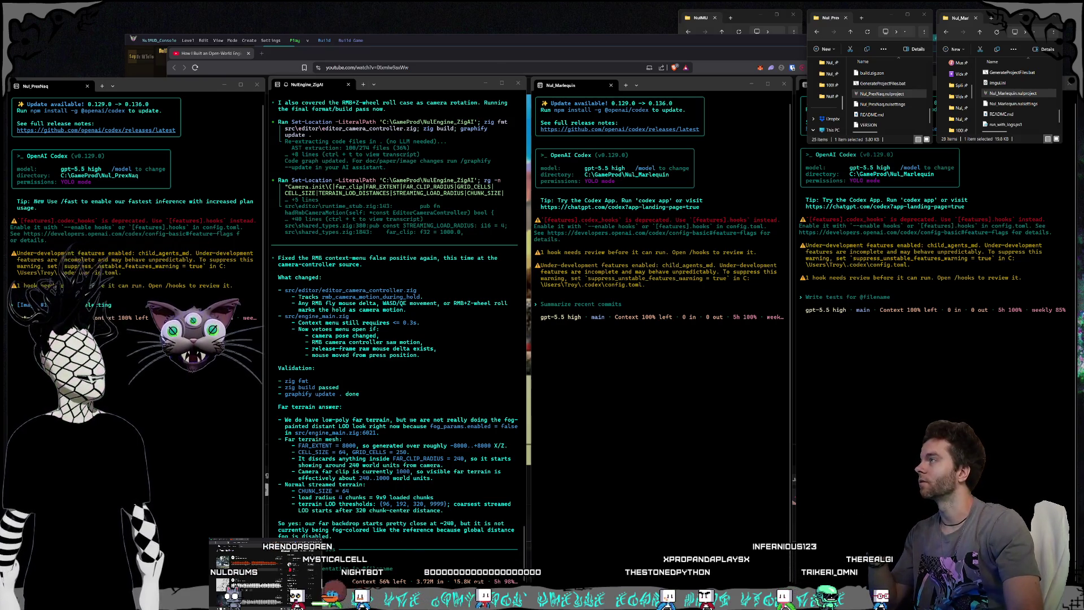
{"action": "left_click", "coordinate": [600, 426]}
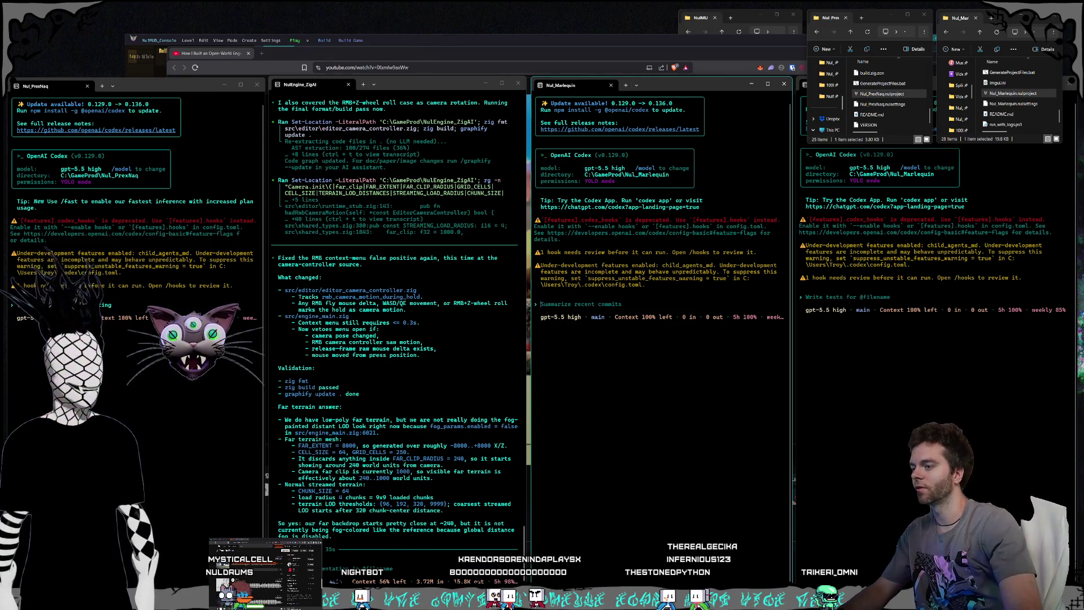
Step: Back in the Nul_PrexNaq prompt, continue after the screenshot with 'se tiles it's not selectin'
{"action": "left_click", "coordinate": [152, 493]}
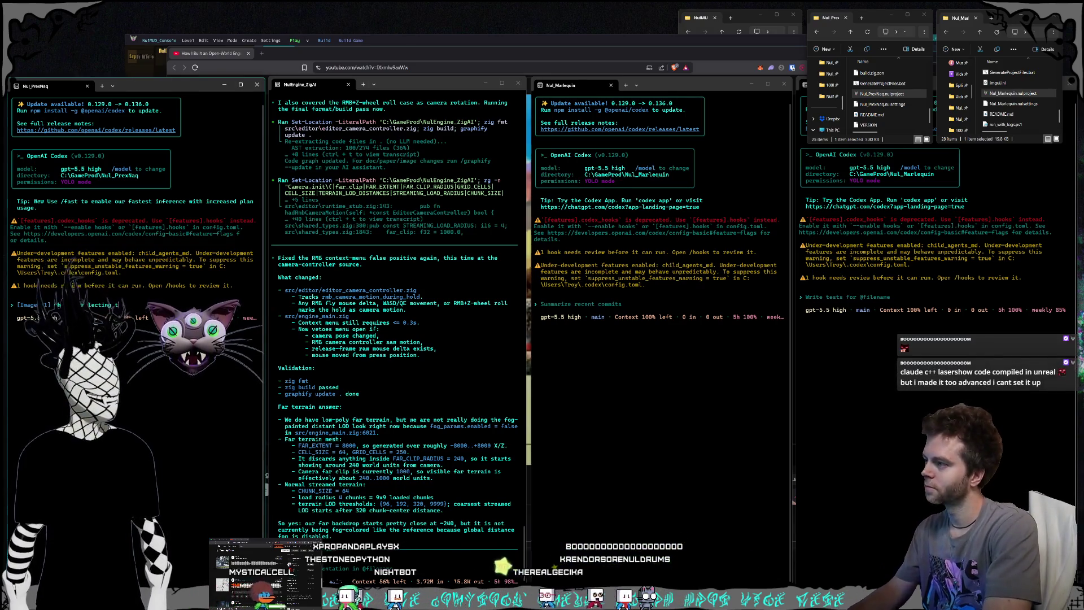
{"action": "type", "text": "s"}
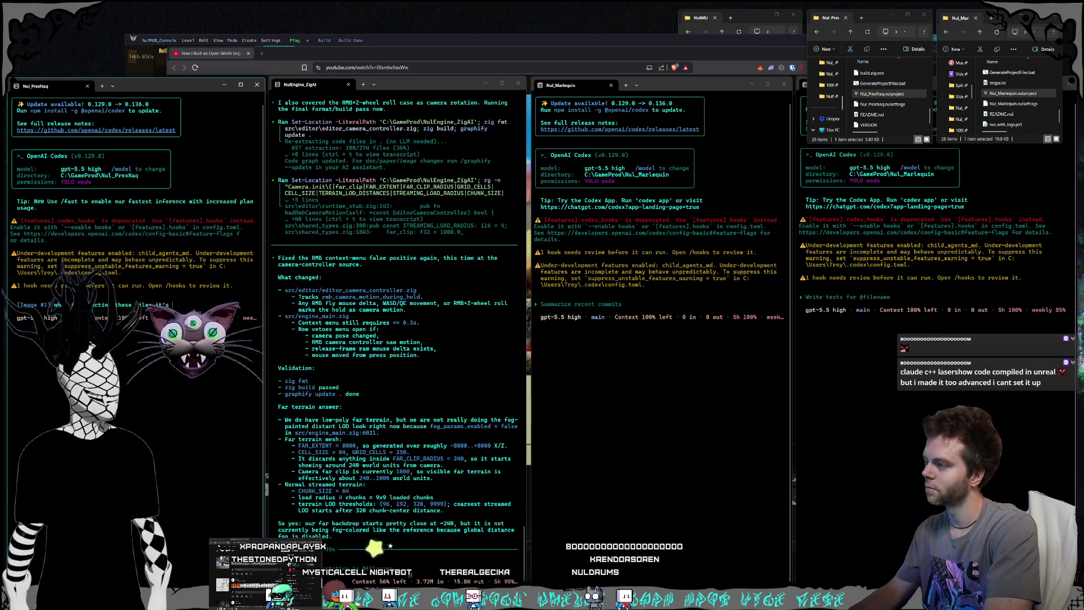
{"action": "type", "text": "e tiles it's not selecting the"}
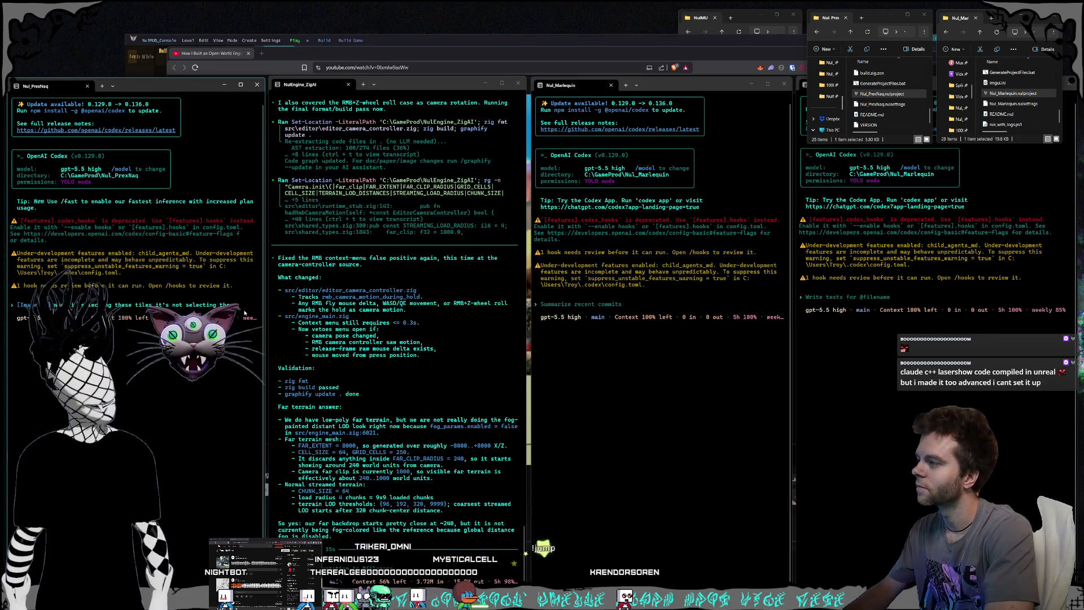
Step: Extend the prompt: 'y areref sh I added an engine fix… when we select the prefab it first selects the'
{"action": "type", "text": "y arent p"}
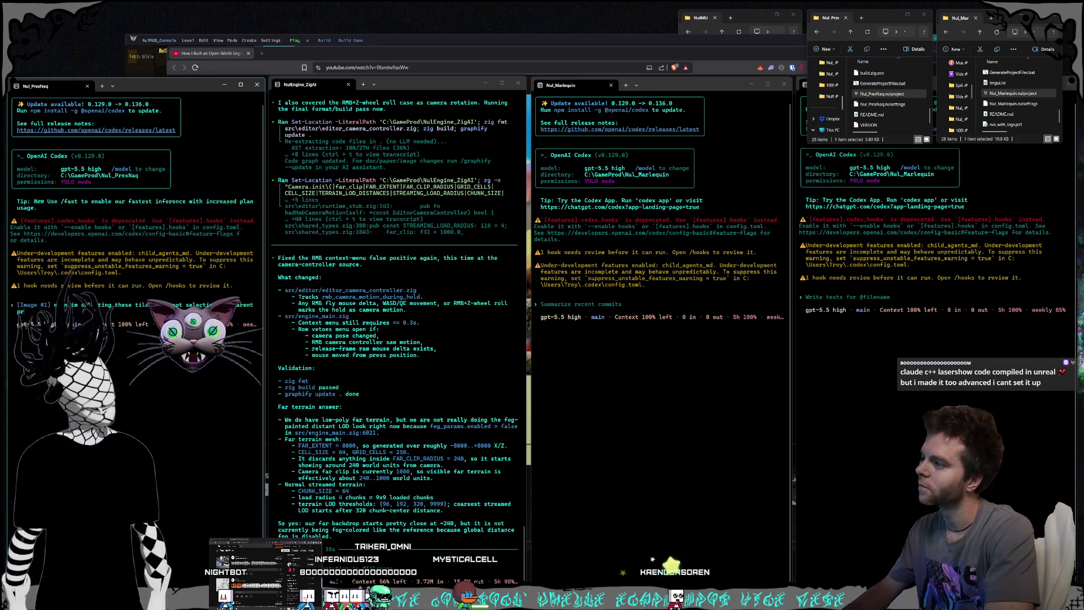
{"action": "type", "text": "ref trai"}
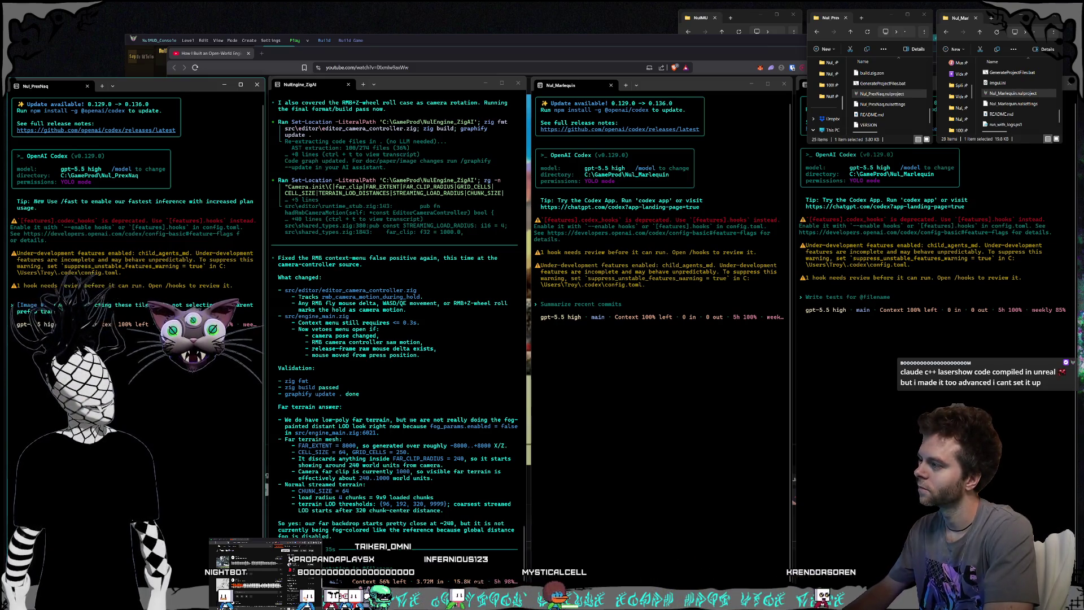
{"action": "type", "text": "sh"}
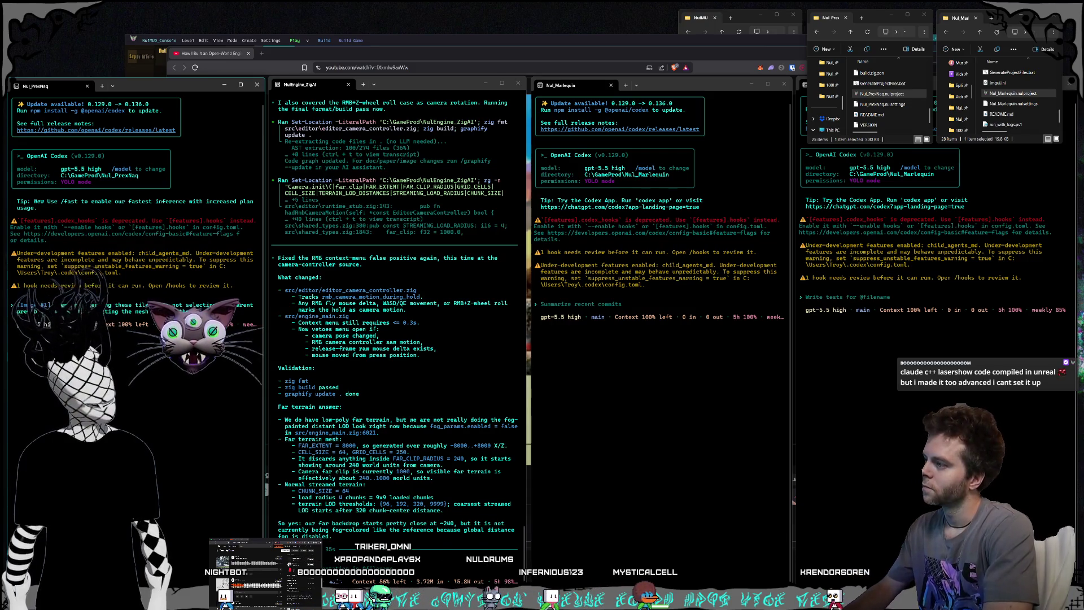
{"action": "type", "text": " I added a"}
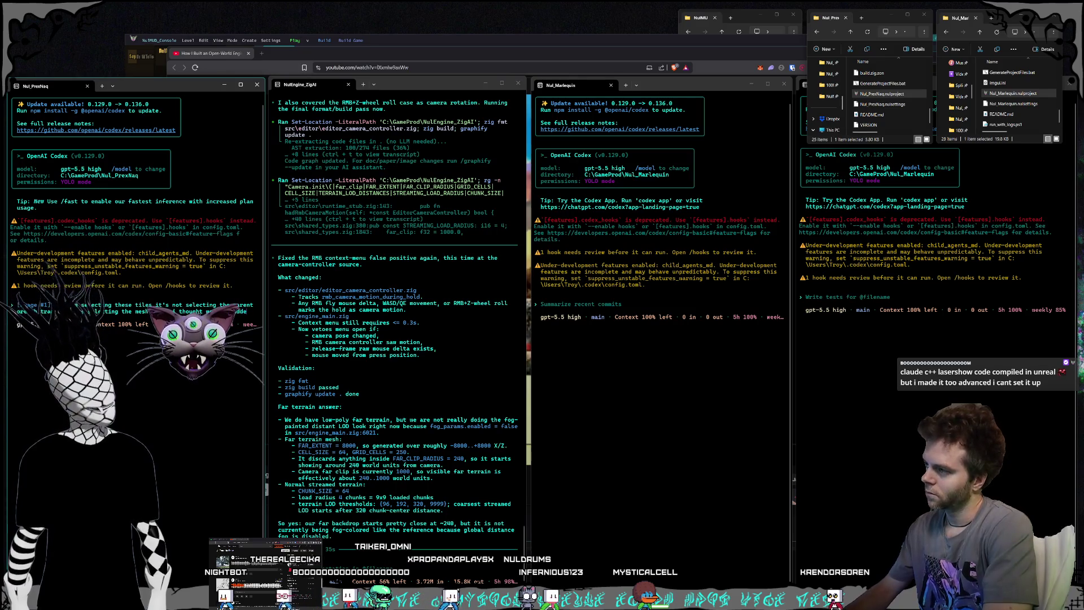
{"action": "type", "text": "n eng"}
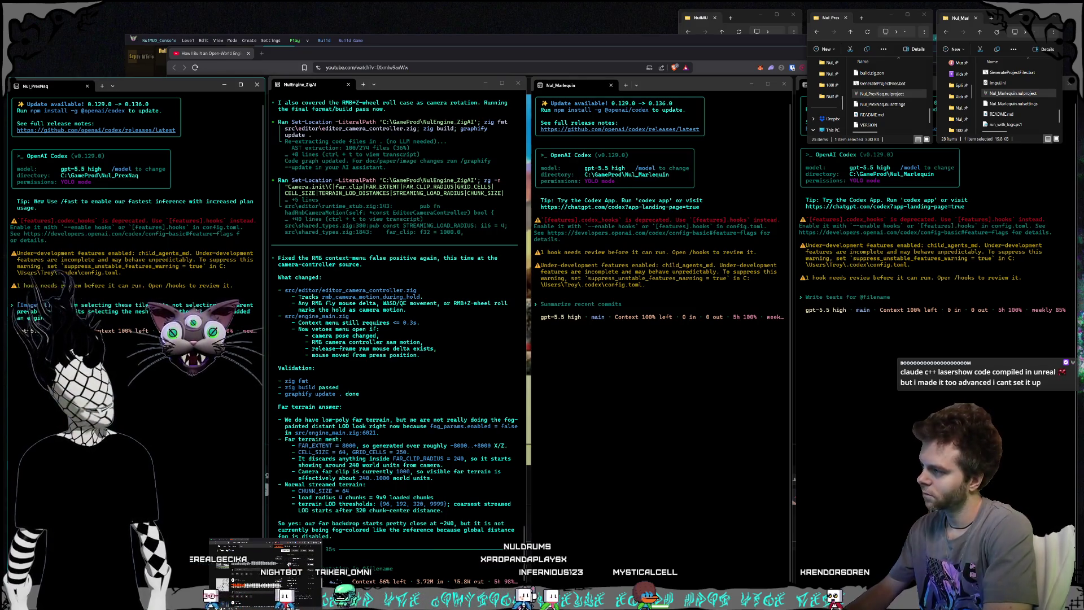
{"action": "type", "text": "i"}
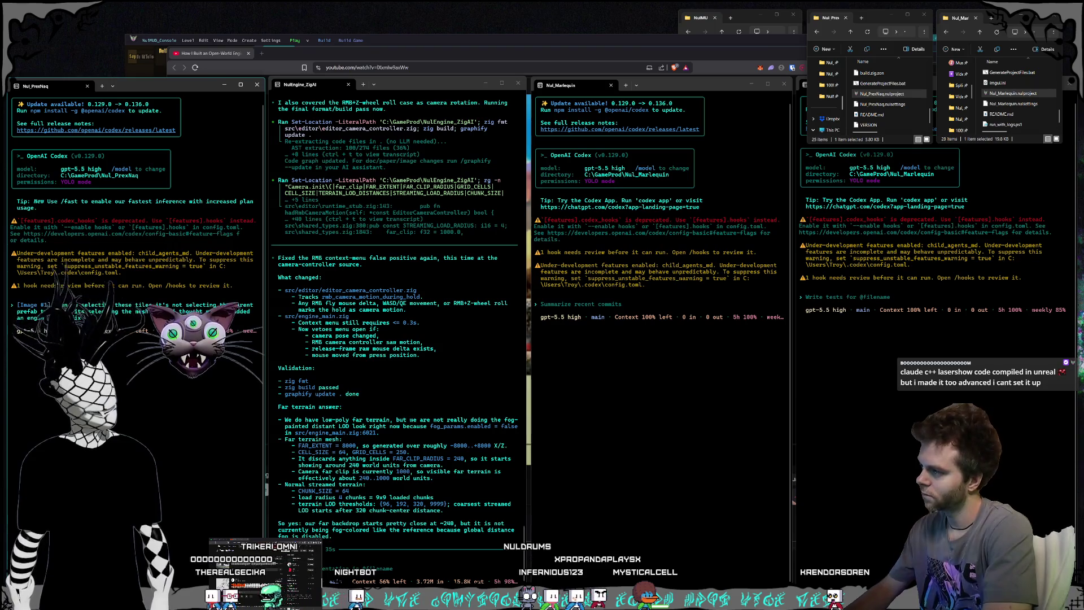
{"action": "type", "text": "ne fix this is where fir"}
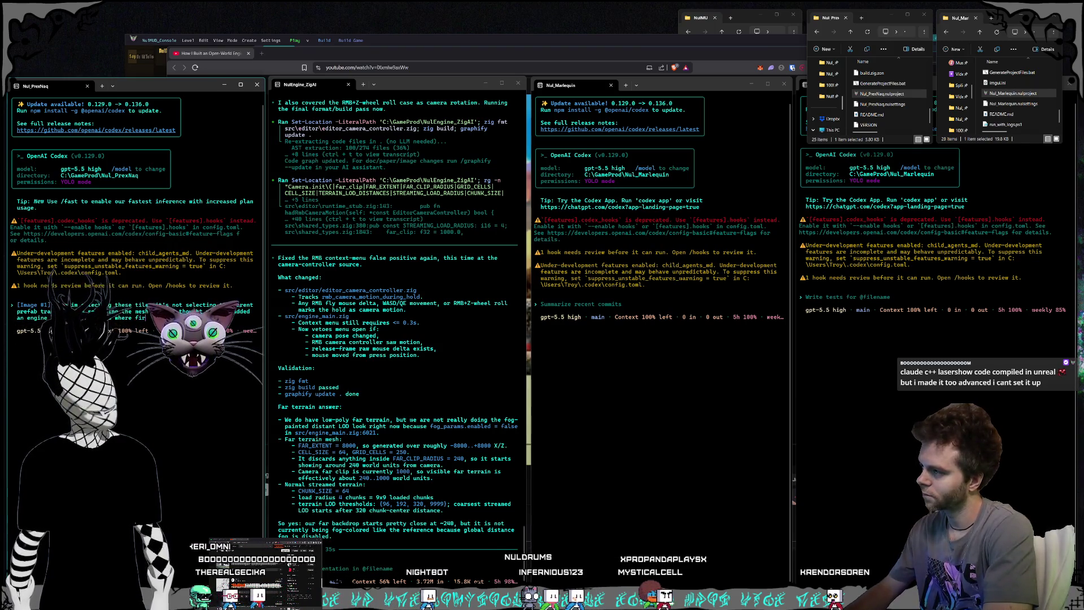
{"action": "type", "text": "st when "}
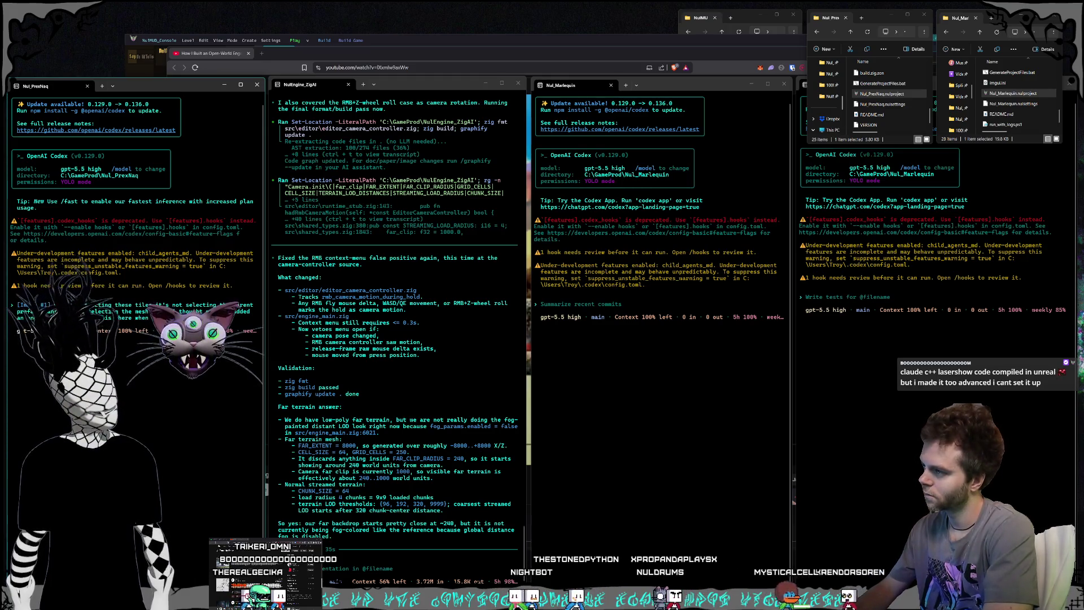
{"action": "type", "text": "we select the prefab it first"}
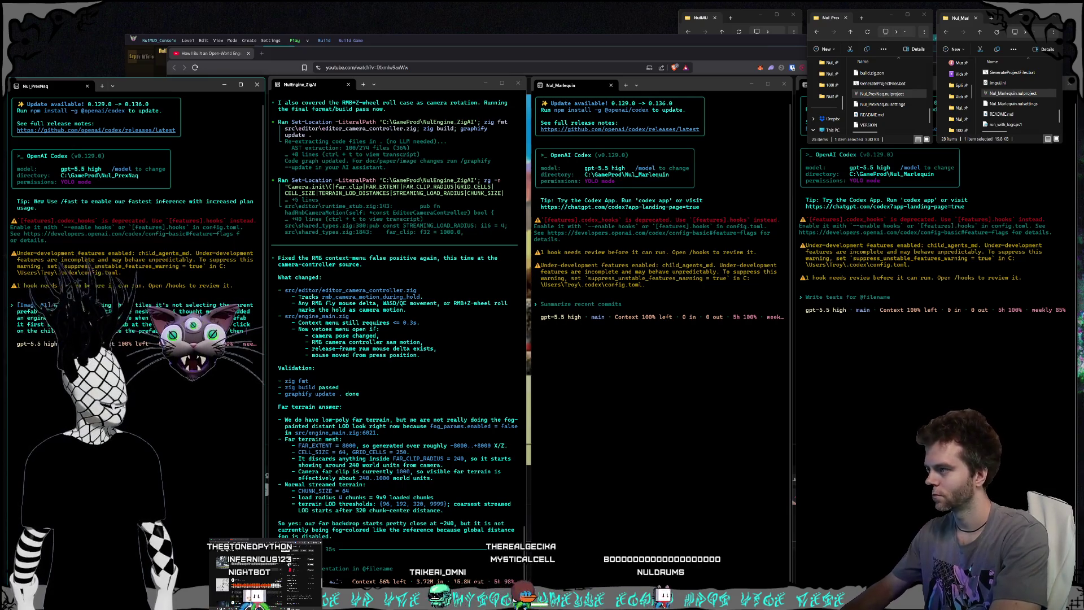
{"action": "type", "text": "sel"}
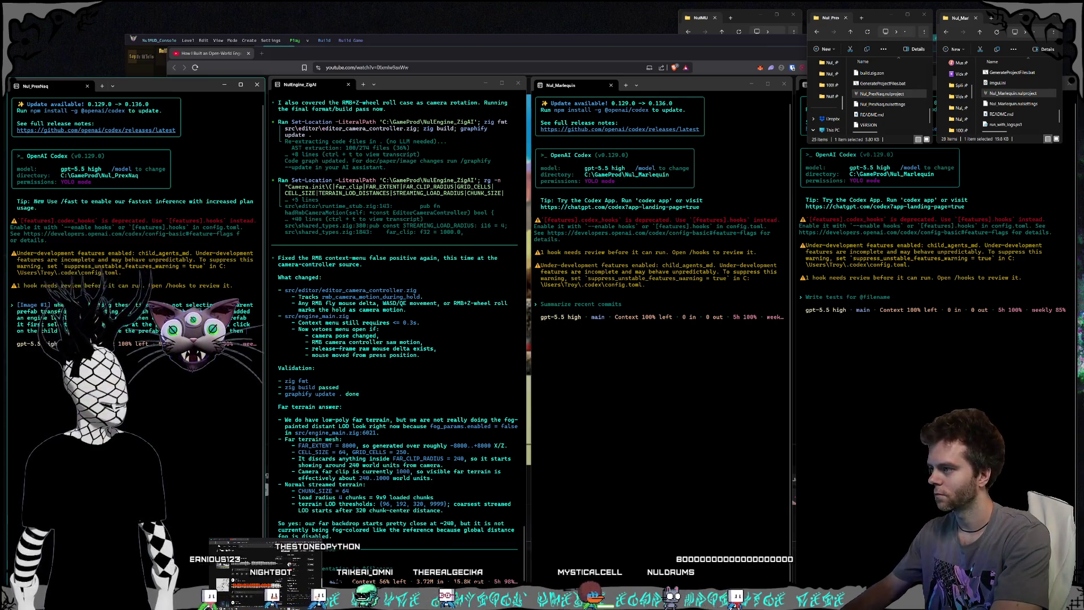
{"action": "type", "text": "ects the"}
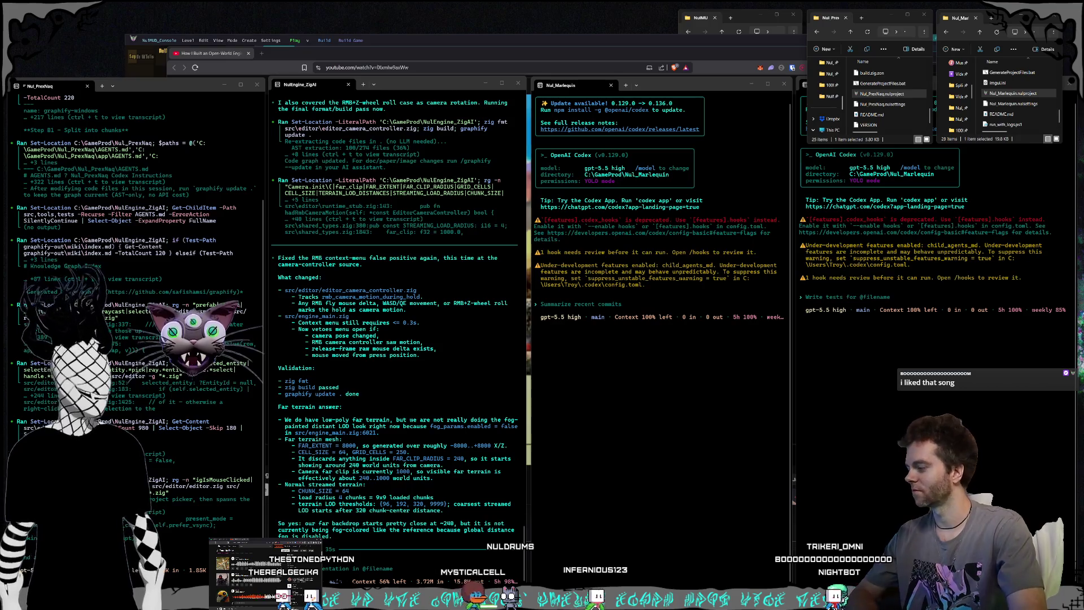
Step: Scroll down the left Codex terminal to follow its search through the editor code
{"action": "scroll", "coordinate": [135, 311], "scroll_direction": "down", "scroll_amount": 3}
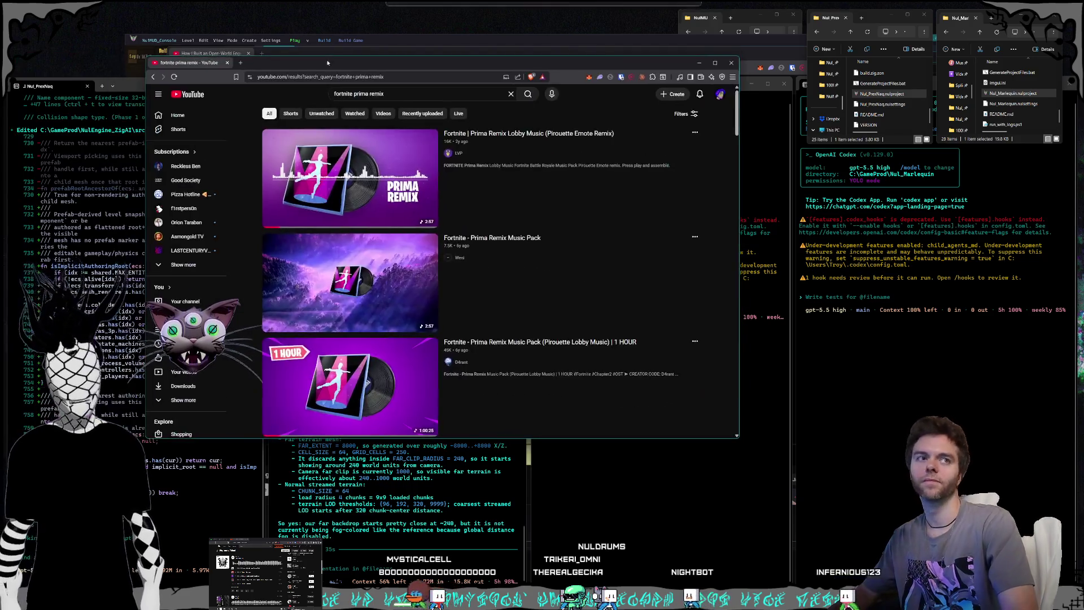
Step: Drag the YouTube 'fortnite prima remix' results window over the Codex terminals
{"action": "left_click_drag", "start_coordinate": [327, 100], "coordinate": [458, 106]}
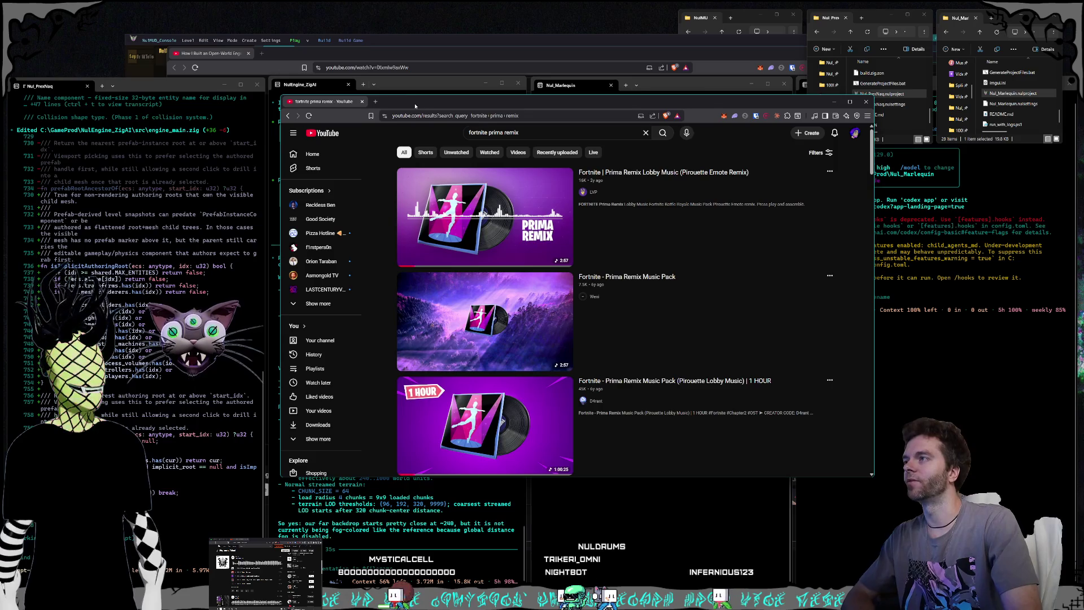
Step: Shrink the YouTube results window slightly and center it over the terminal layout
{"action": "left_click_drag", "start_coordinate": [281, 96], "coordinate": [342, 89]}
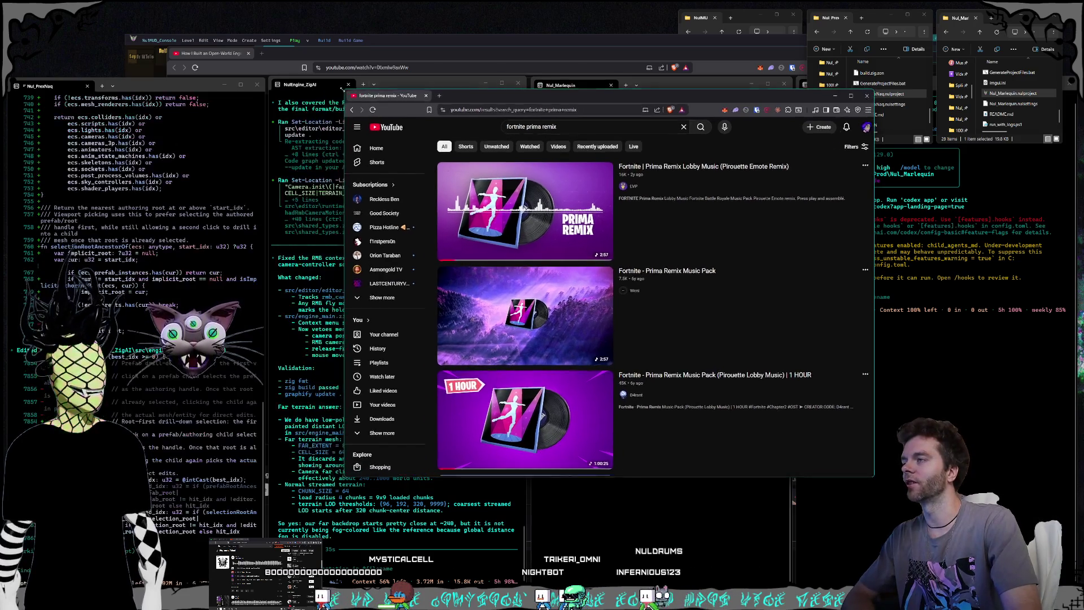
{"action": "mouse_move", "coordinate": [517, 98]}
{"action": "left_mouse_down"}
{"action": "mouse_move", "coordinate": [446, 104]}
{"action": "mouse_move", "coordinate": [446, 94]}
{"action": "left_mouse_up"}
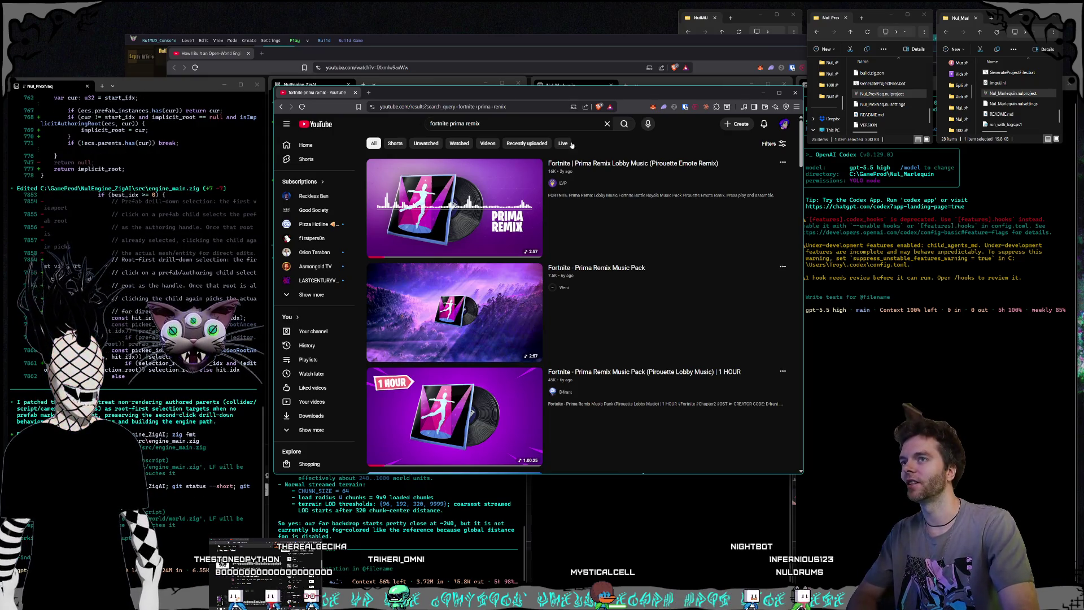
{"action": "left_click_drag", "start_coordinate": [489, 93], "coordinate": [490, 89]}
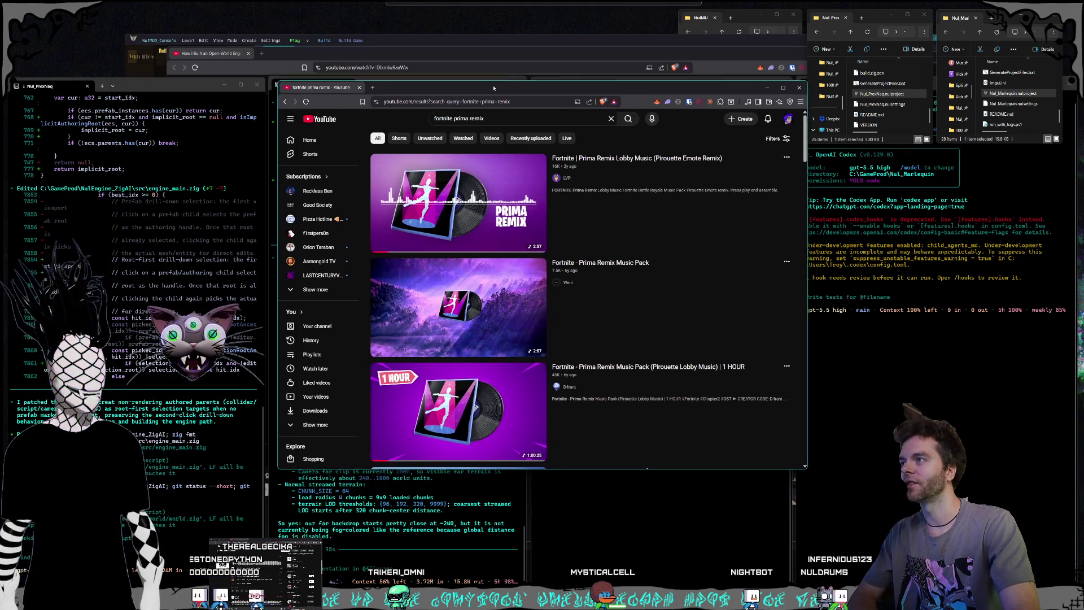
{"action": "mouse_move", "coordinate": [622, 188]}
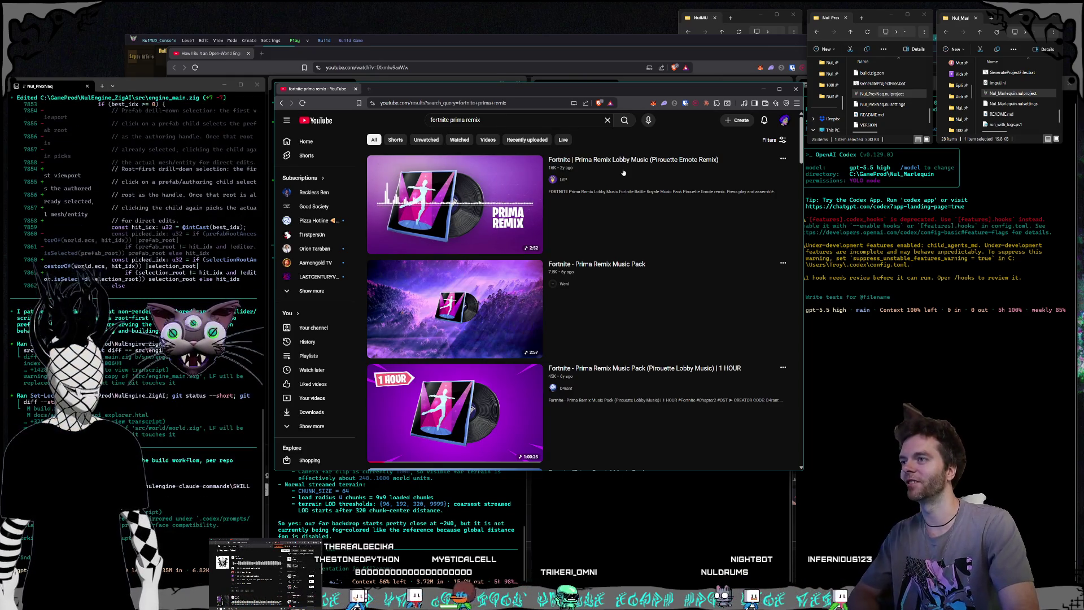
Step: Play the Prima Remix Lobby Music video with raised volume, then move its window lower left
{"action": "left_click", "coordinate": [609, 265]}
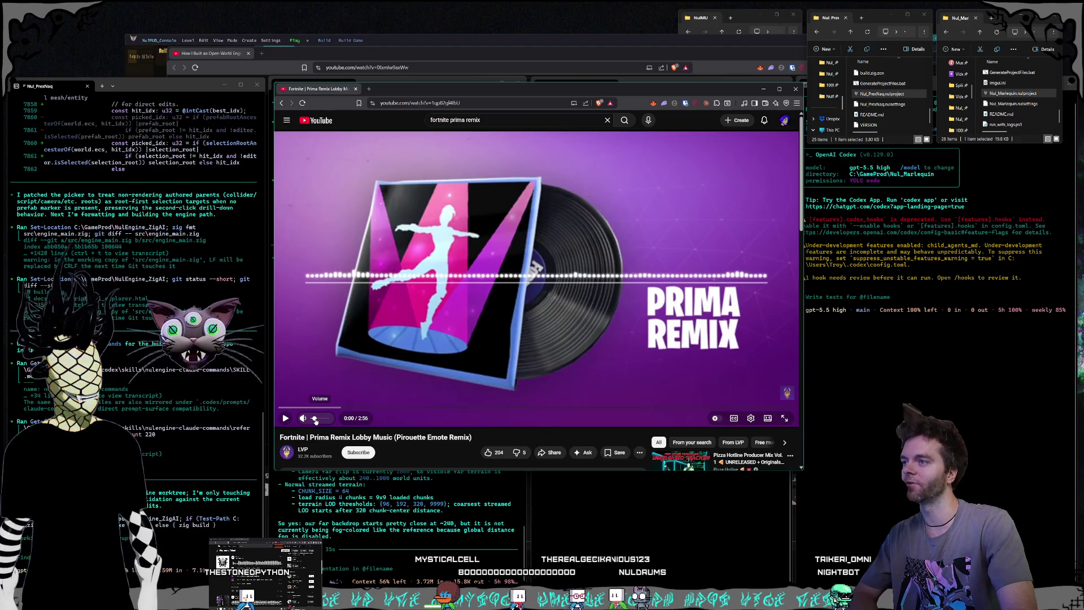
{"action": "left_click_drag", "start_coordinate": [315, 420], "coordinate": [322, 423]}
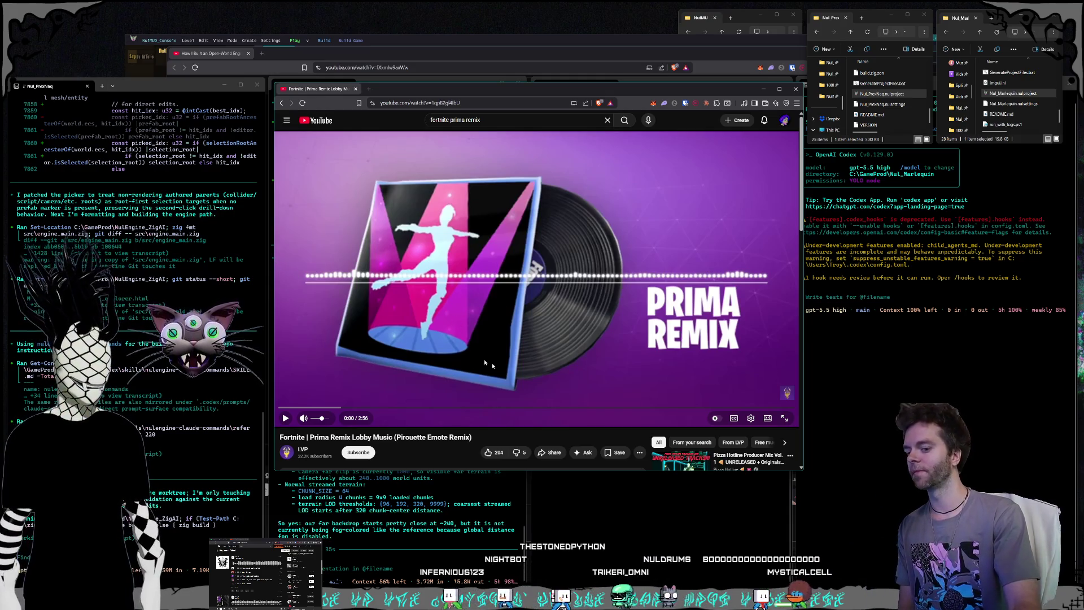
{"action": "left_click", "coordinate": [454, 330]}
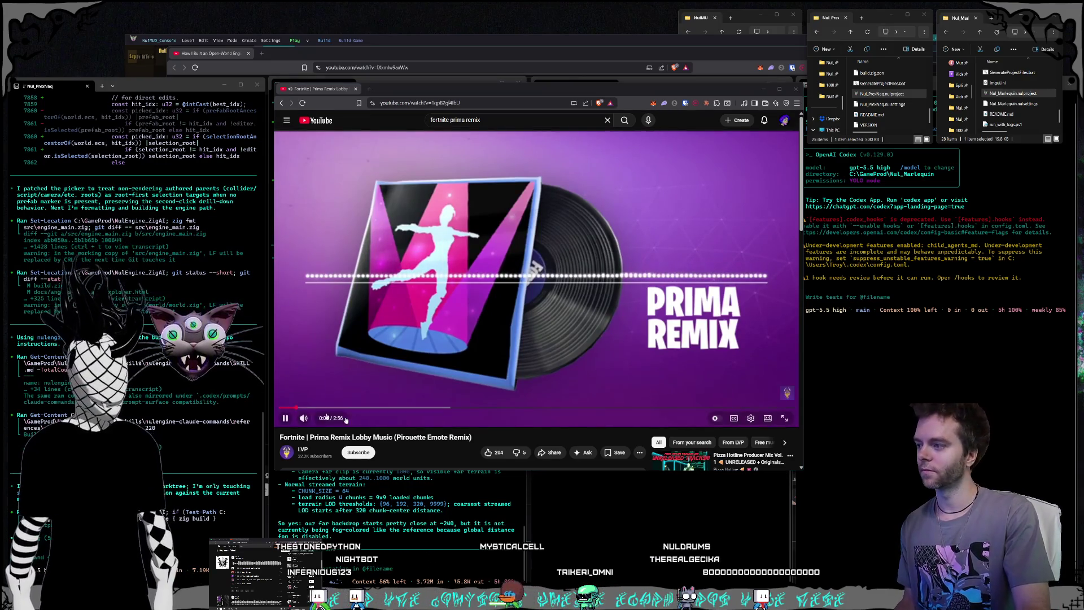
{"action": "left_click", "coordinate": [329, 423]}
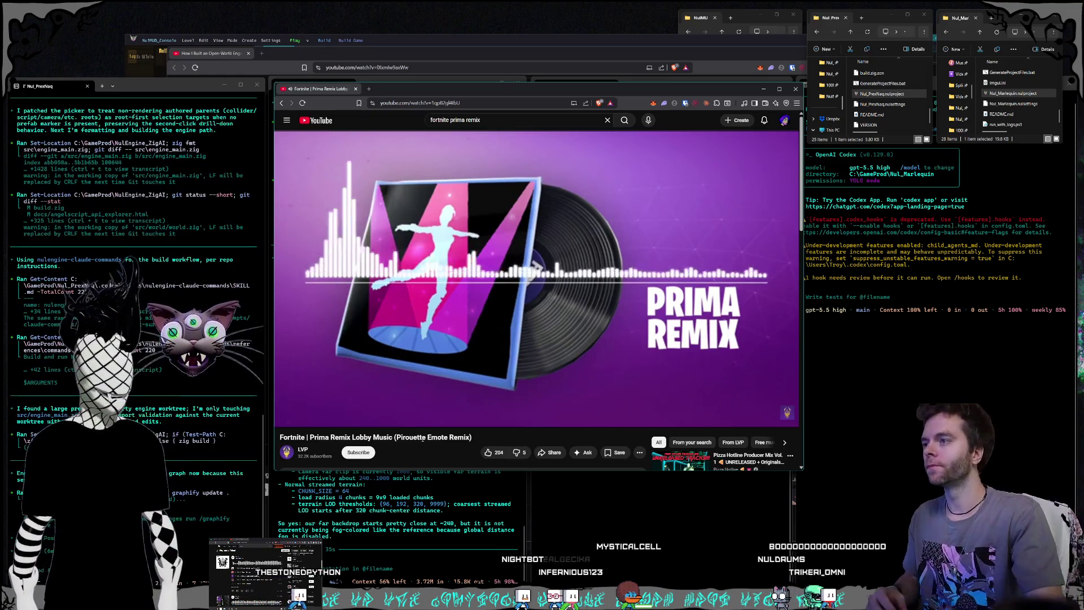
{"action": "left_click_drag", "start_coordinate": [649, 88], "coordinate": [136, 181]}
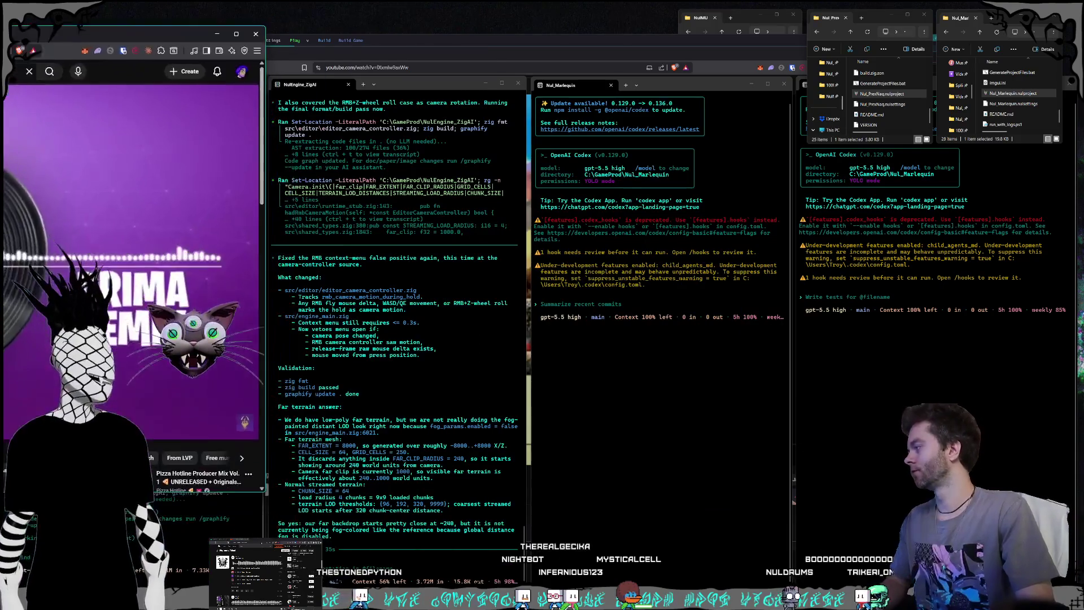
Step: Minimize the video window and raise the Nul_Marlequin terminal, ending focused on the right session
{"action": "key", "text": "super+Down"}
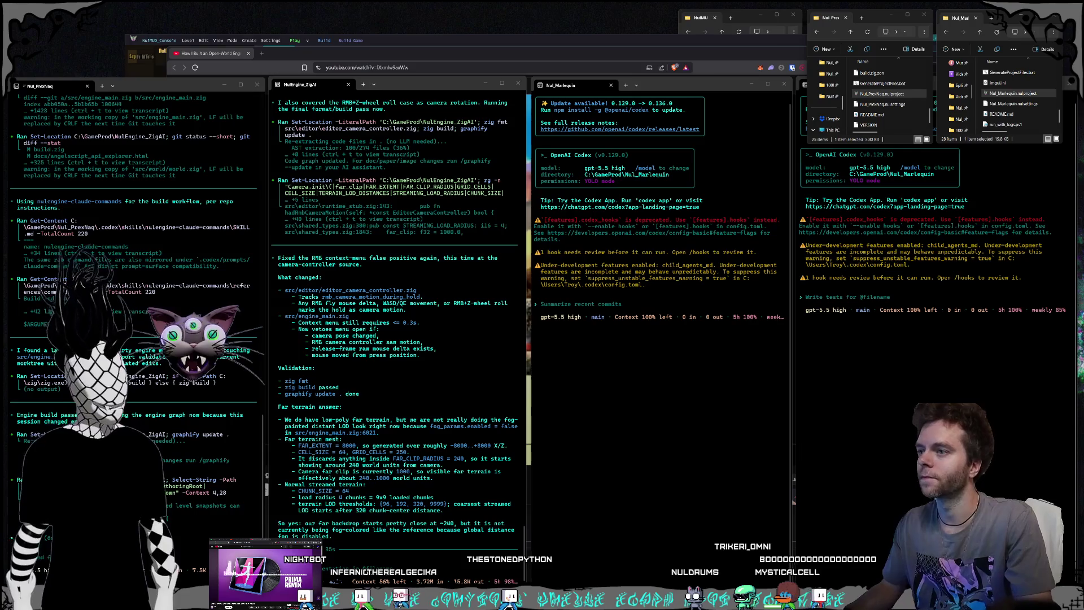
{"action": "left_click", "coordinate": [668, 412]}
{"action": "left_click", "coordinate": [861, 457]}
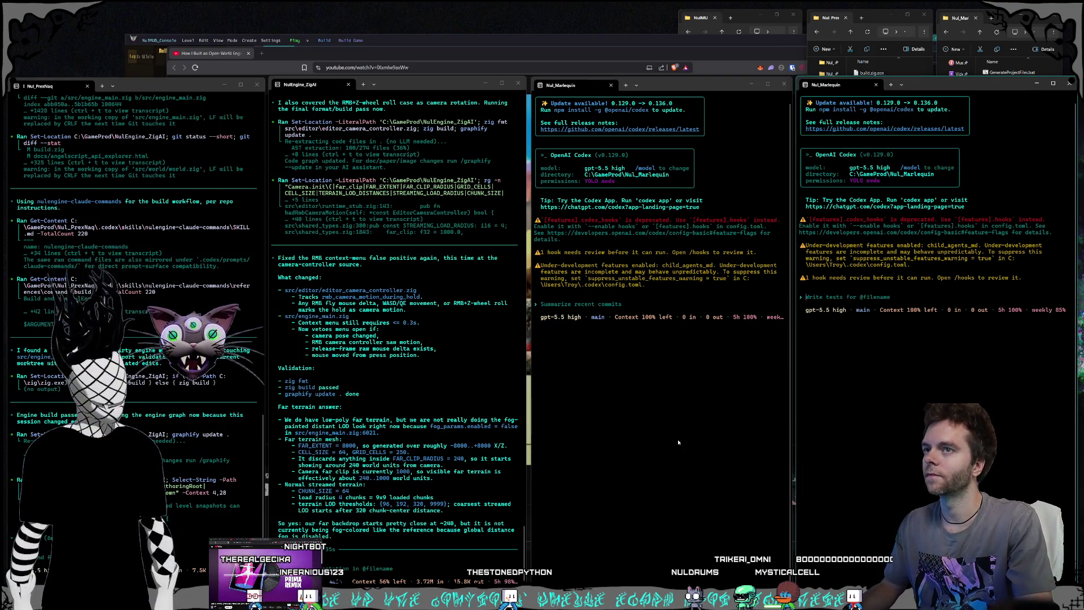
{"action": "left_click", "coordinate": [633, 430]}
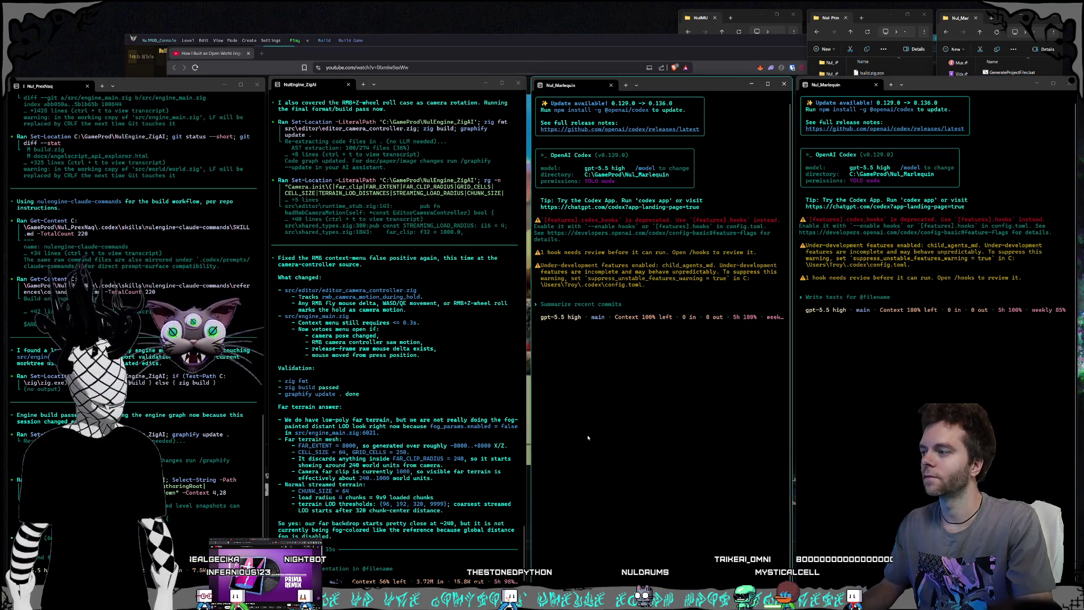
{"action": "left_click", "coordinate": [859, 441]}
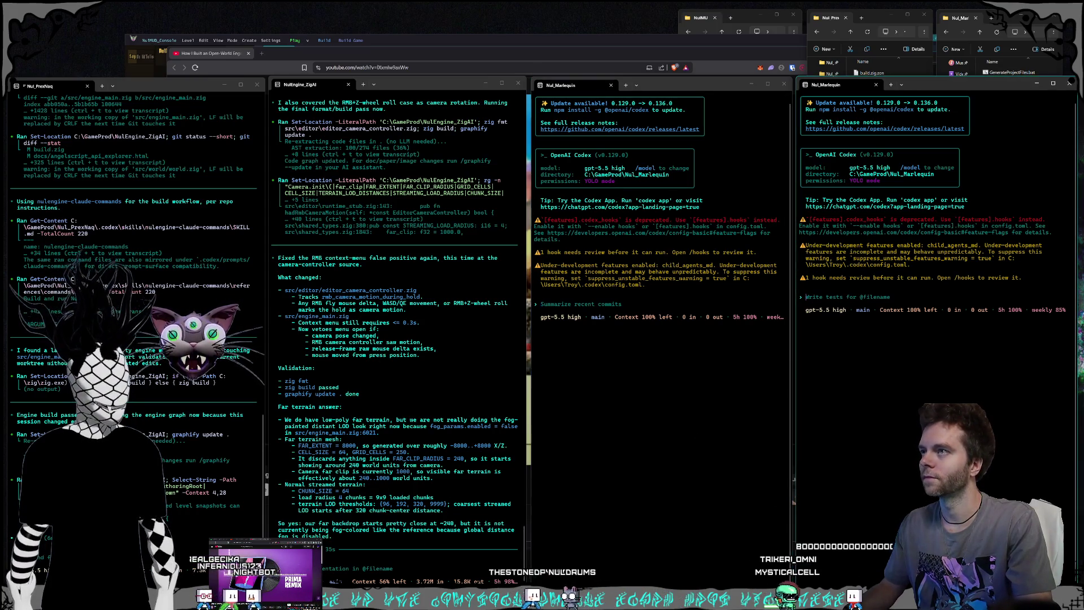
Step: Bring the open-world YouTube video forward, then put the NulEngine_ZigAI and Nul_PrexNaq terminals back on top
{"action": "left_click", "coordinate": [580, 49]}
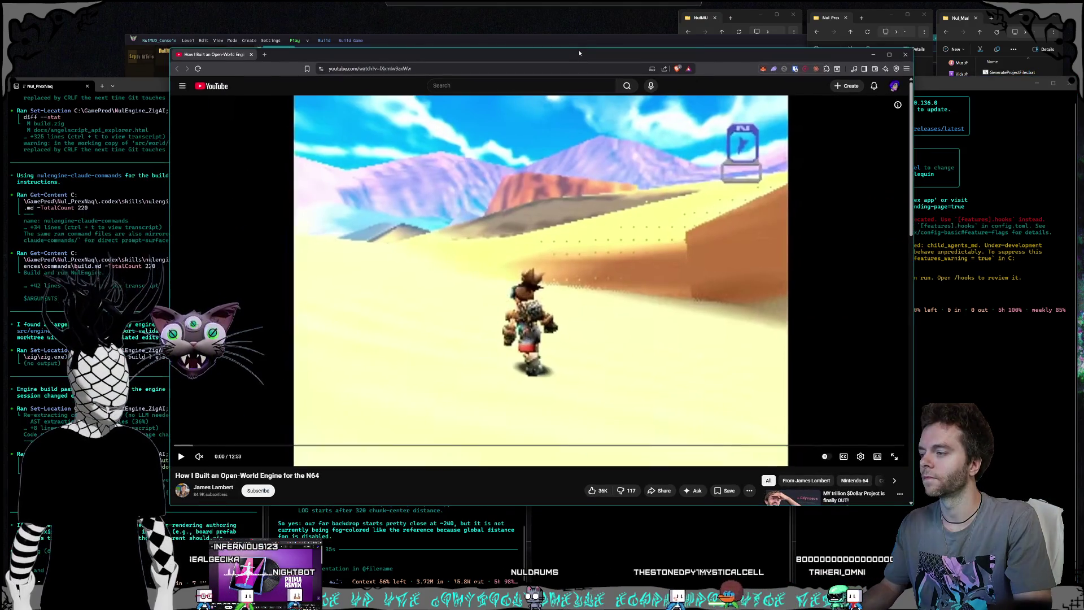
{"action": "left_click", "coordinate": [415, 548]}
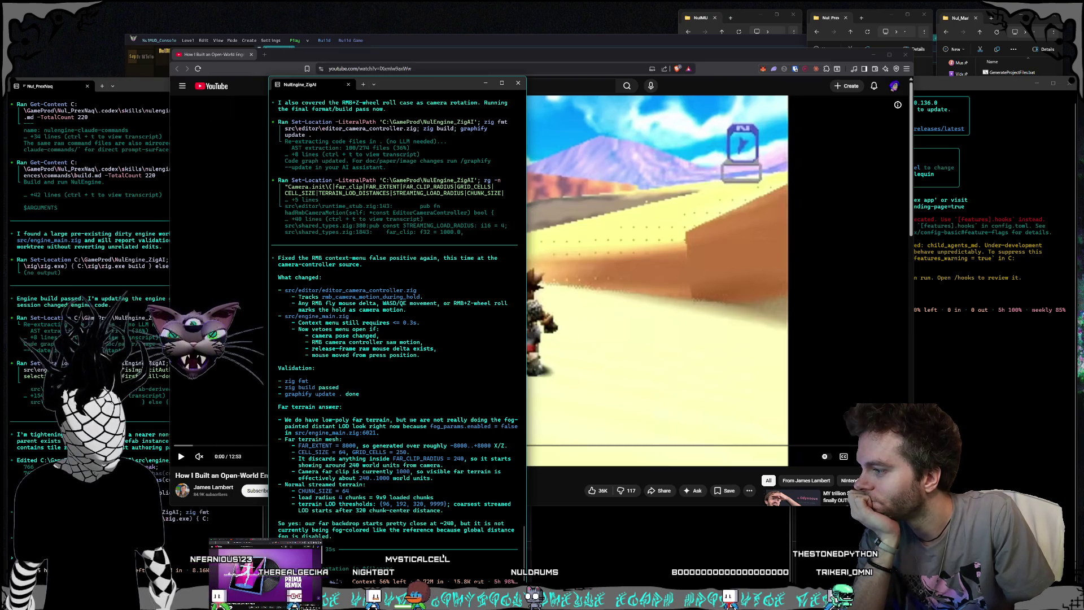
{"action": "key", "text": "alt+Tab"}
{"action": "key", "text": "alt+Tab"}
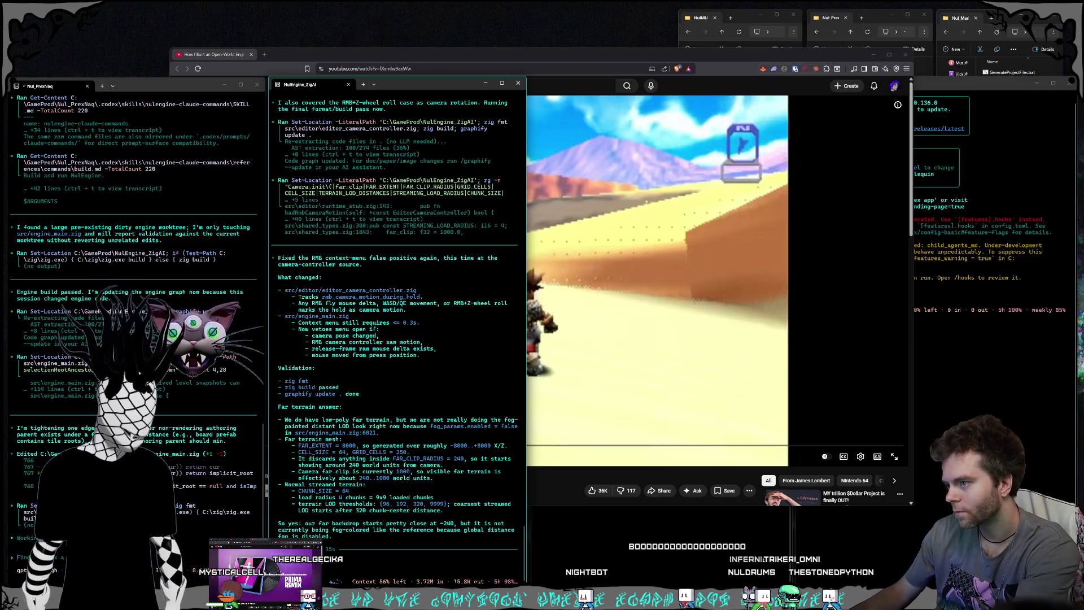
Step: Start a new Codex prompt with 'to bulid marelequin'
{"action": "type", "text": "to bulid marel"}
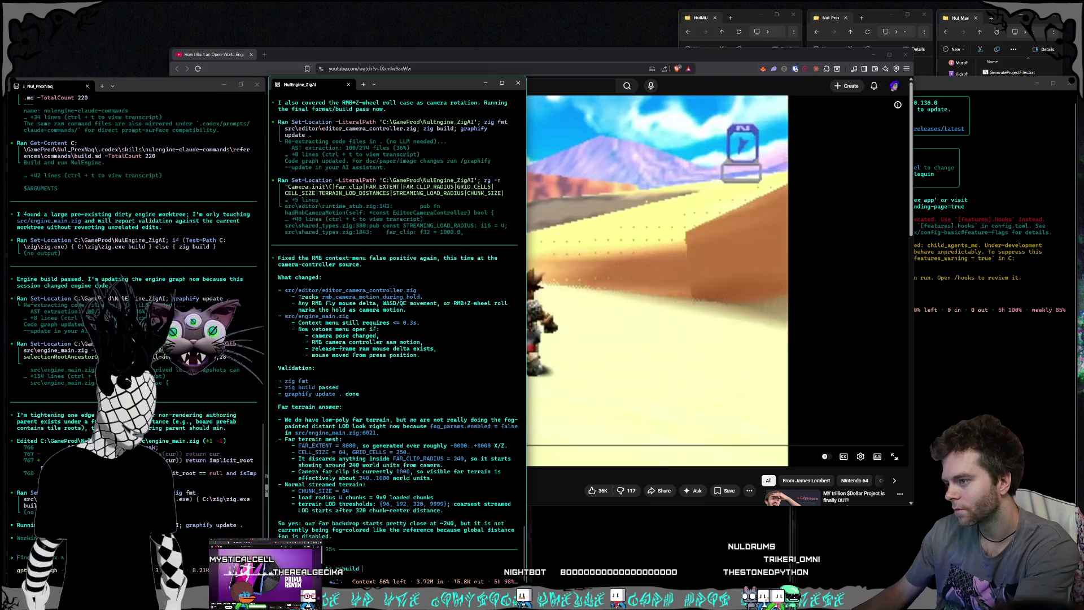
{"action": "type", "text": "equin and the engine?"}
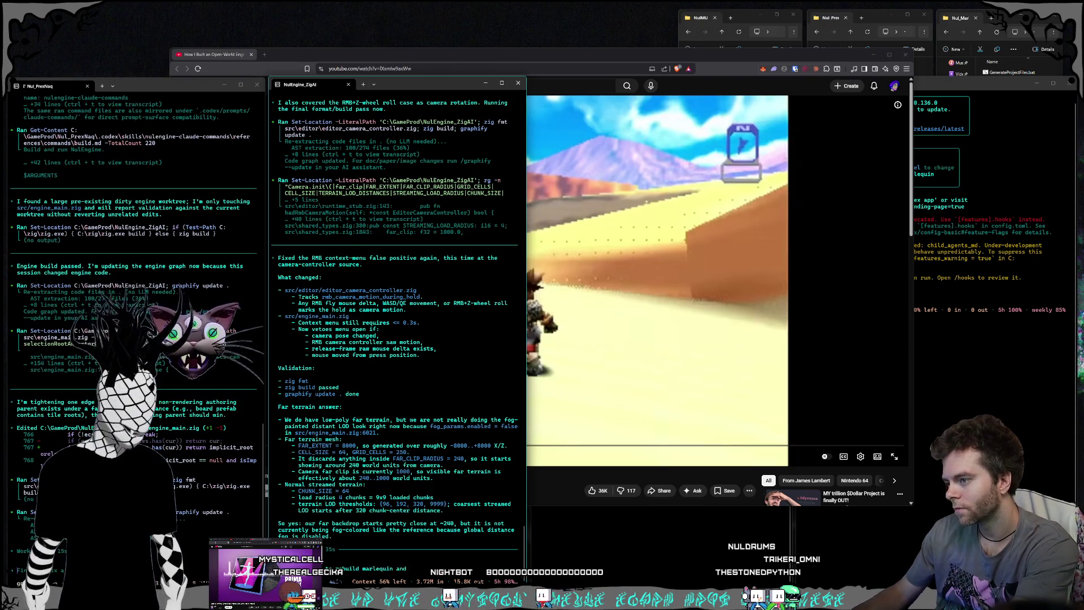
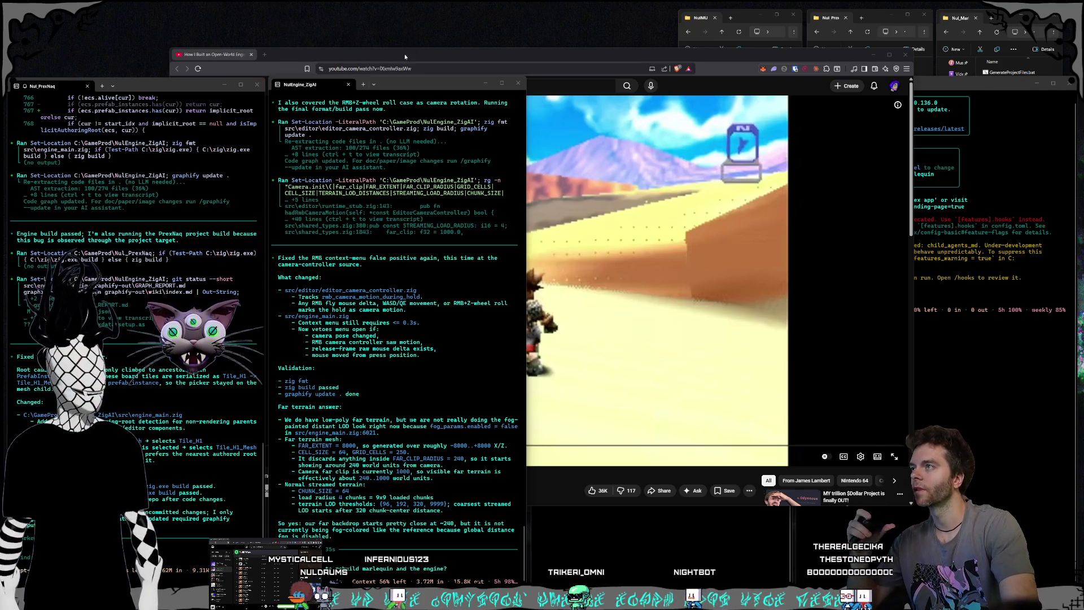
Step: Glance at the N64 open-world engine video, then return to the NulEngine_ZigAI Codex session
{"action": "left_click_drag", "start_coordinate": [405, 53], "coordinate": [404, 44]}
{"action": "left_click_drag", "start_coordinate": [336, 9], "coordinate": [141, 74]}
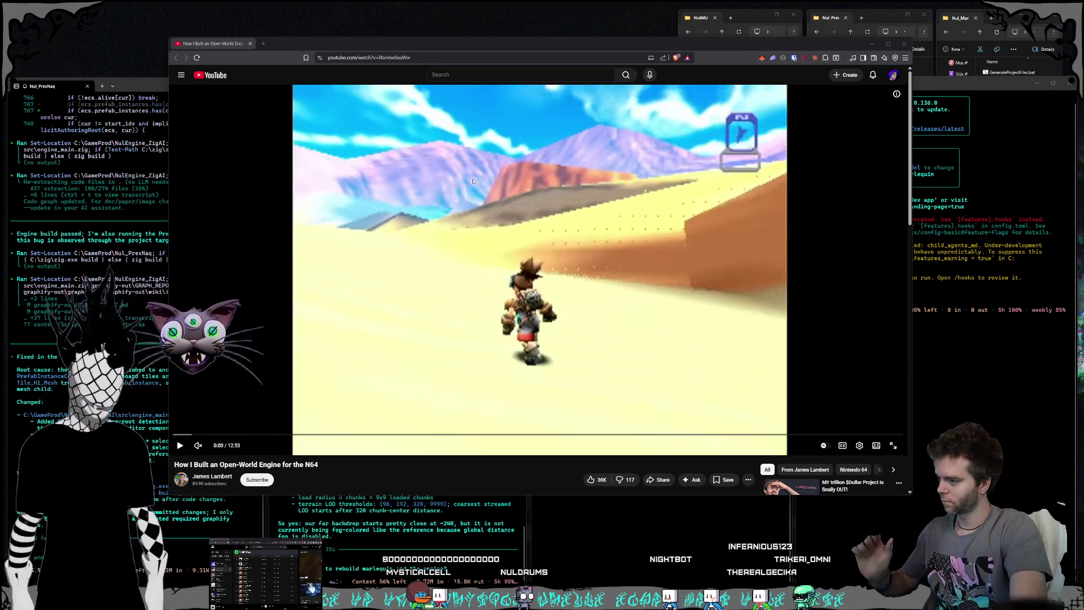
{"action": "left_click", "coordinate": [483, 575]}
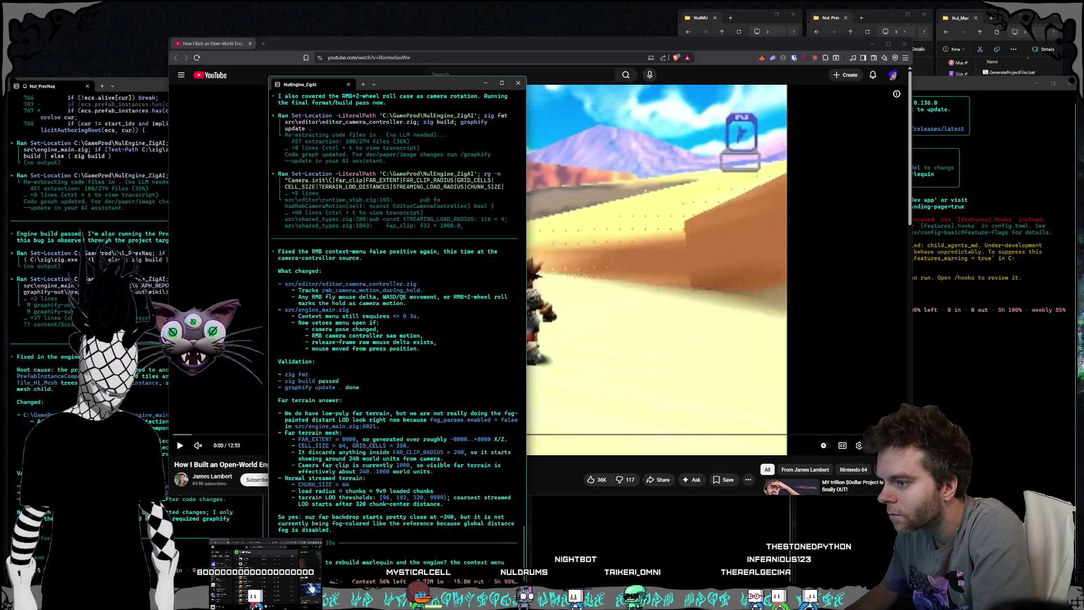
Step: Draft the follow-up saying the context menu still seems to happen even after the fix
{"action": "type", "text": "seems to be happening even after the mou"}
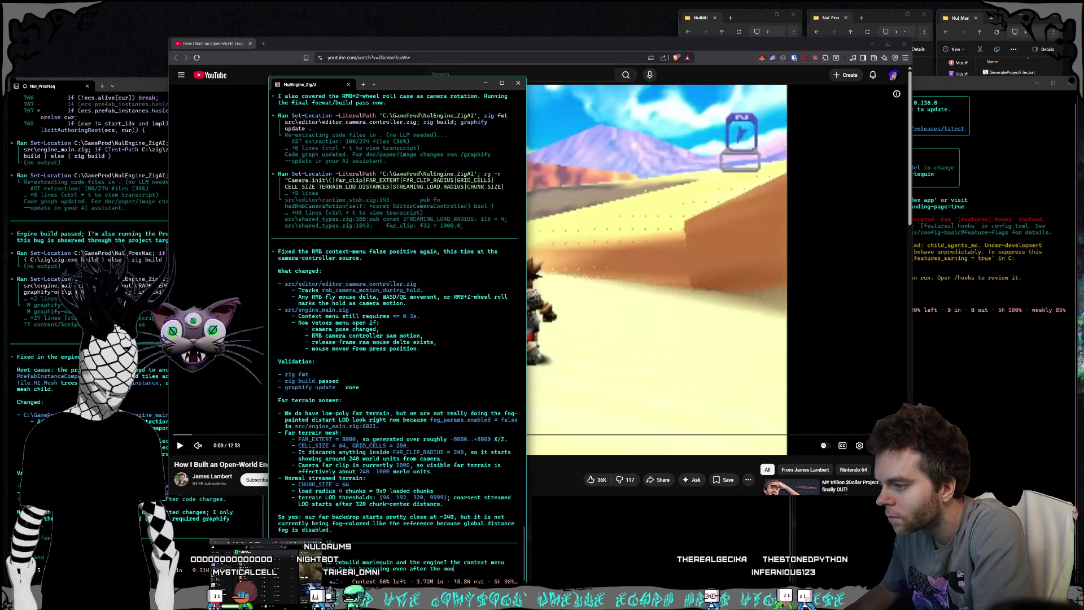
{"action": "key", "text": "BackSpace"}
{"action": "key", "text": "BackSpace"}
{"action": "key", "text": "BackSpace"}
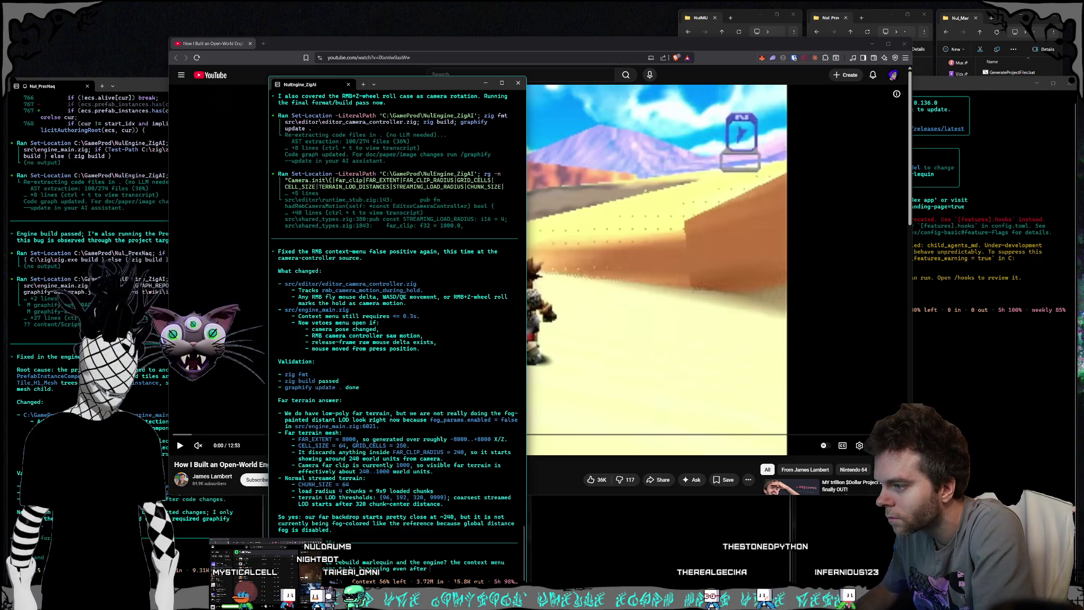
{"action": "key", "text": "BackSpace"}
{"action": "key", "text": "BackSpace"}
{"action": "key", "text": "BackSpace"}
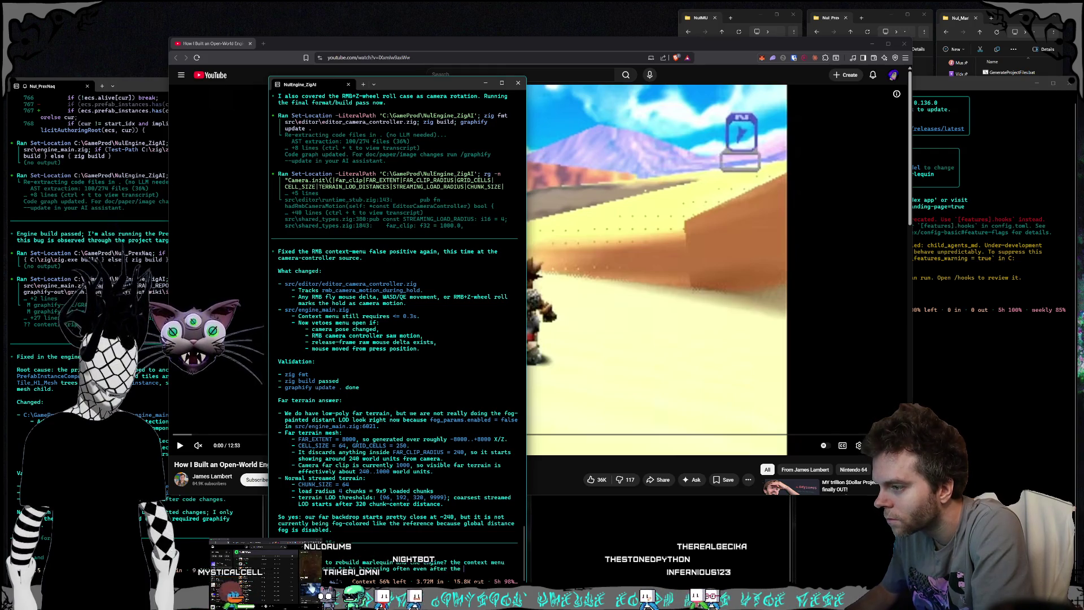
{"action": "type", "text": "fix,"}
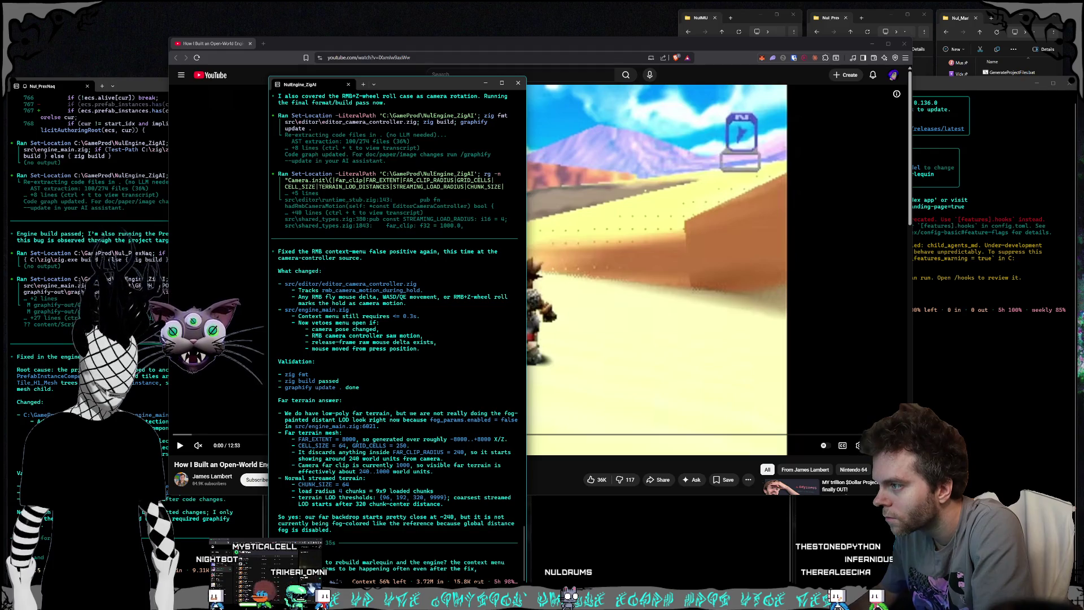
{"action": "type", "text": " please e"}
{"action": "type", "text": "h"}
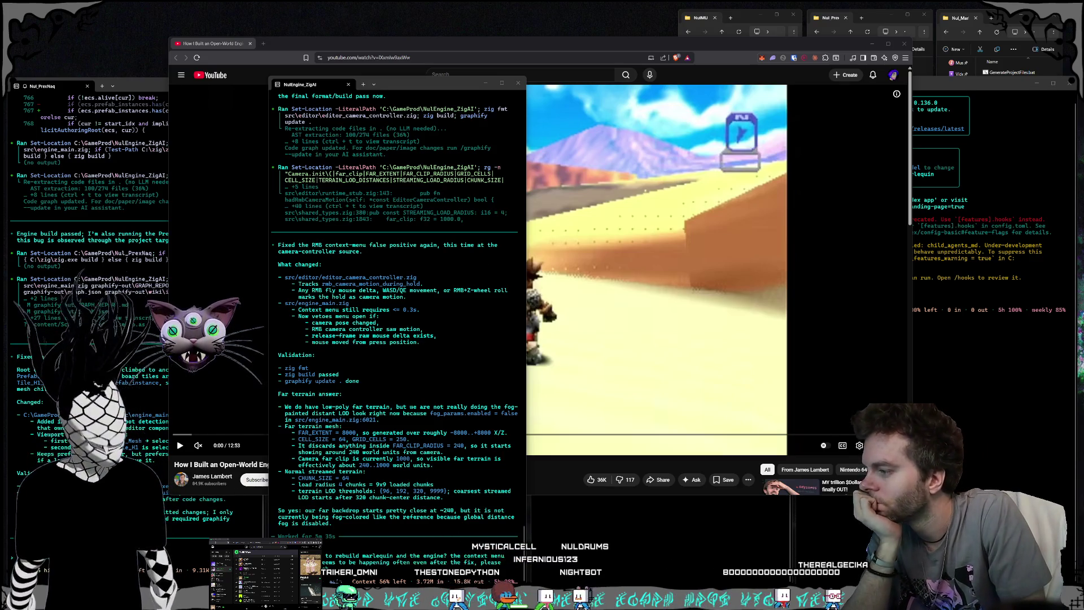
Step: Finish and send the request for fog-coloured far terrain, 2000 LOD distance, and why LOD starts at 240
{"action": "left_click", "coordinate": [383, 567]}
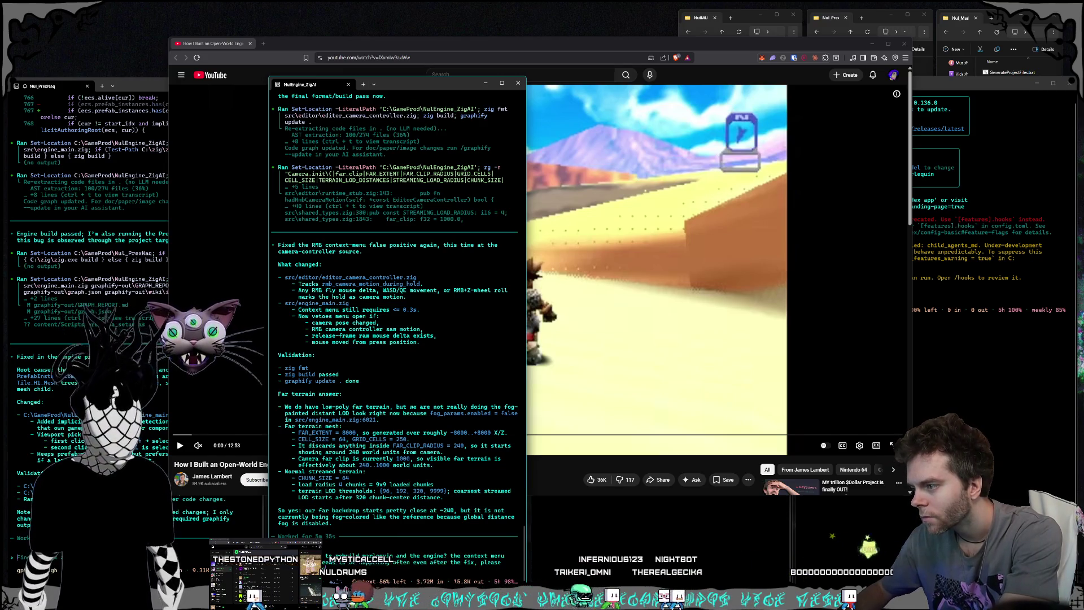
{"action": "type", "text": "terrai"}
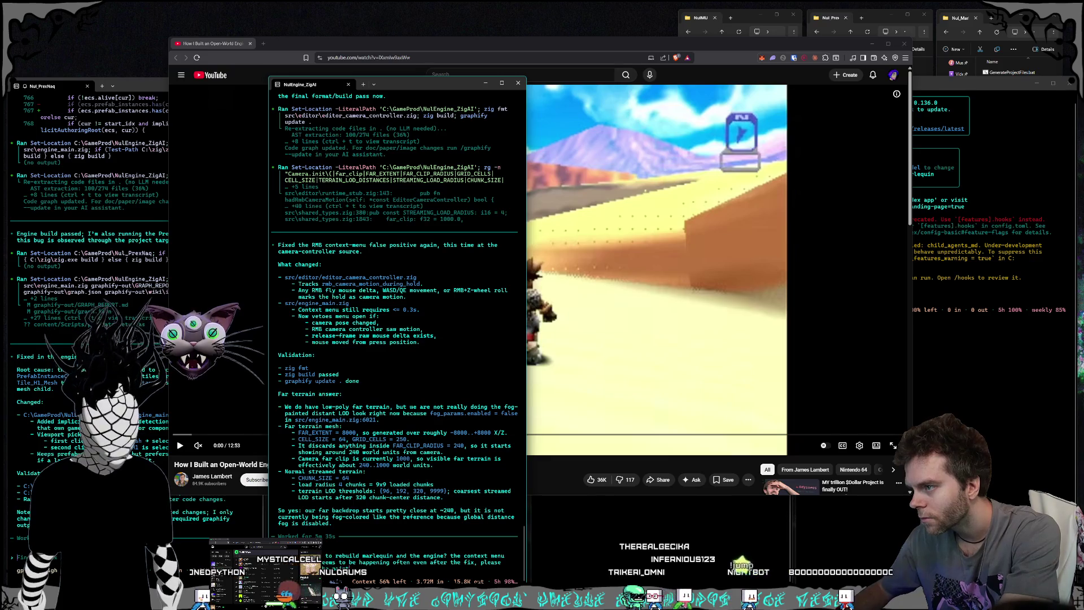
{"action": "type", "text": "n"}
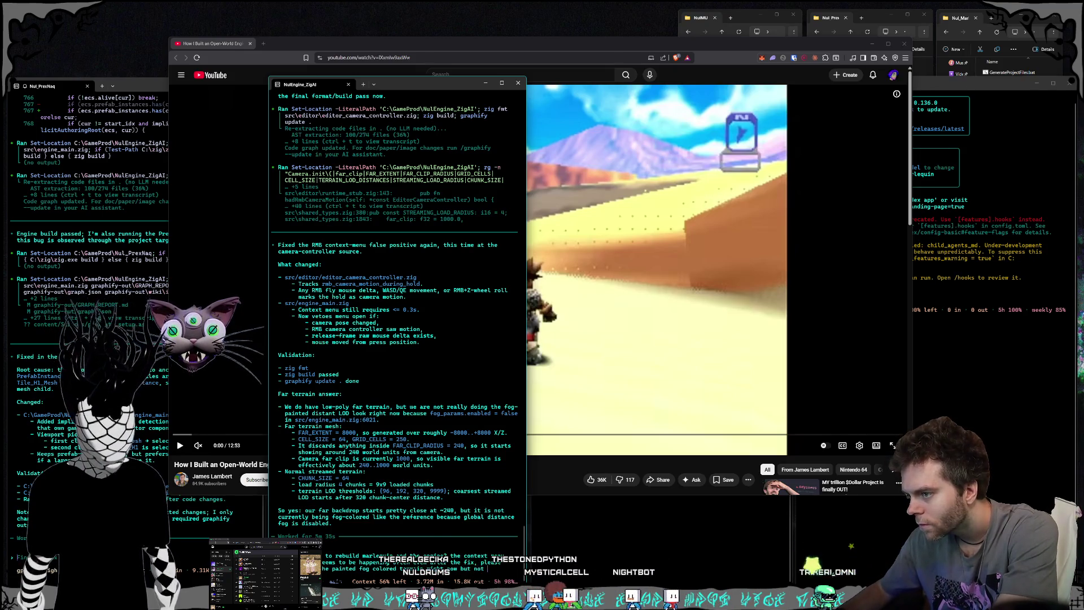
{"action": "type", "text": "far"}
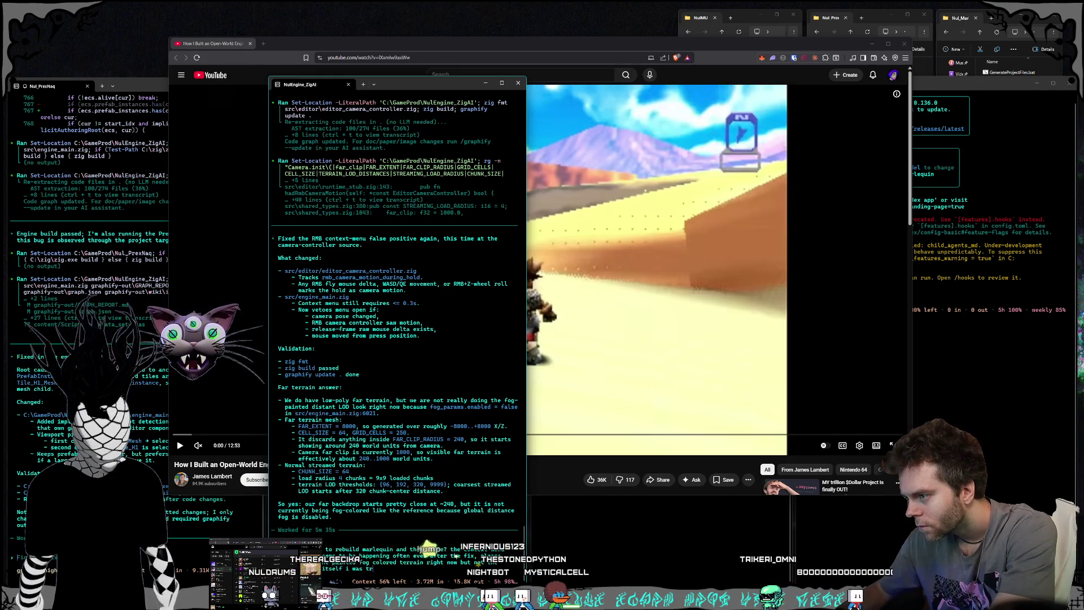
{"action": "type", "text": "ying to see what that looks"}
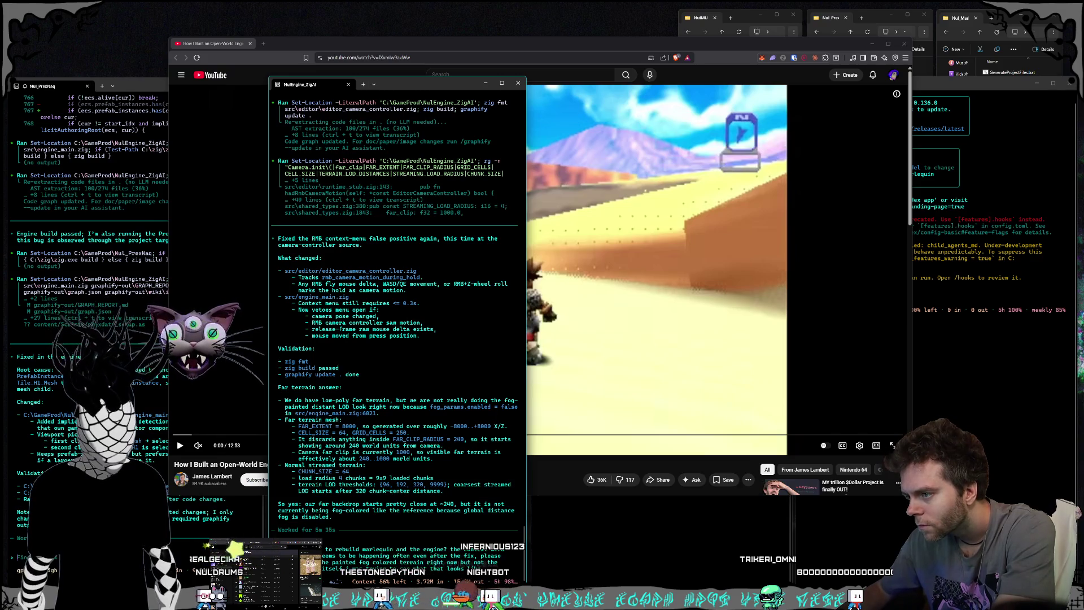
{"action": "type", "text": " the"}
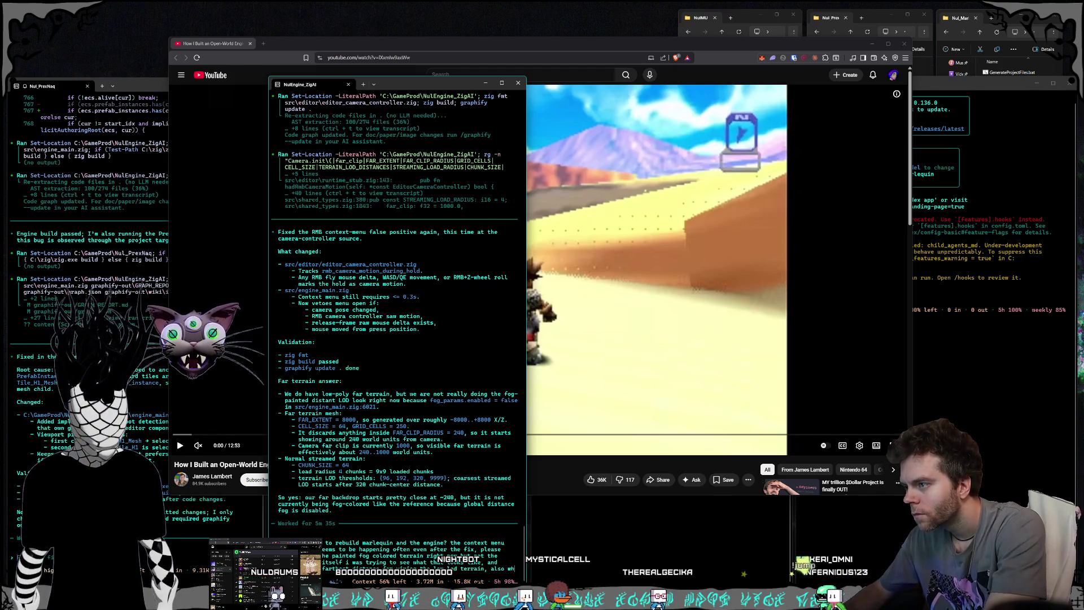
{"action": "type", "text": ", also"}
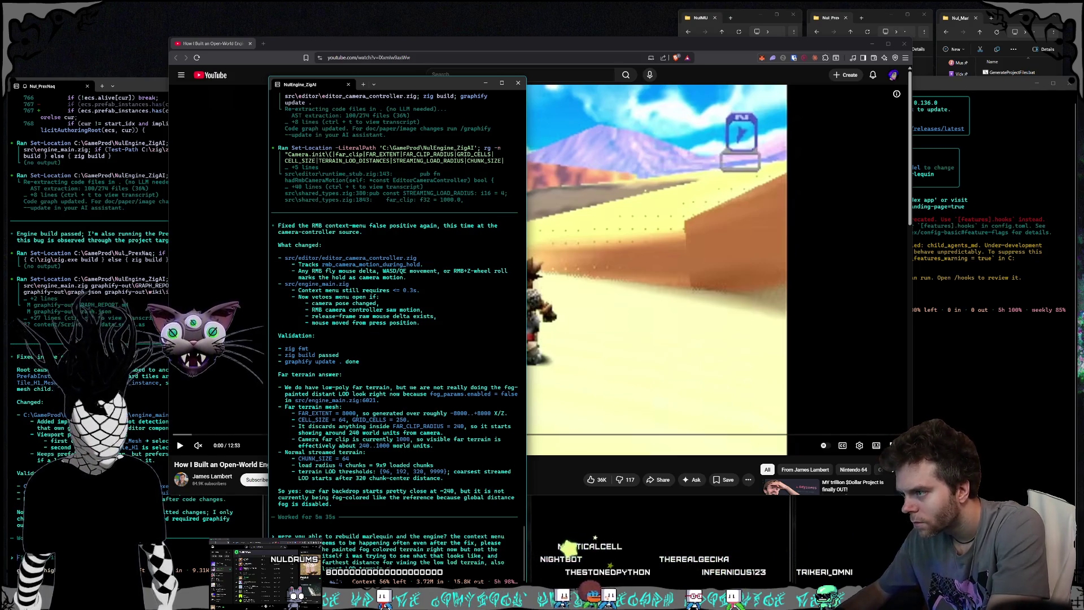
{"action": "type", "text": "if the distance is 320"}
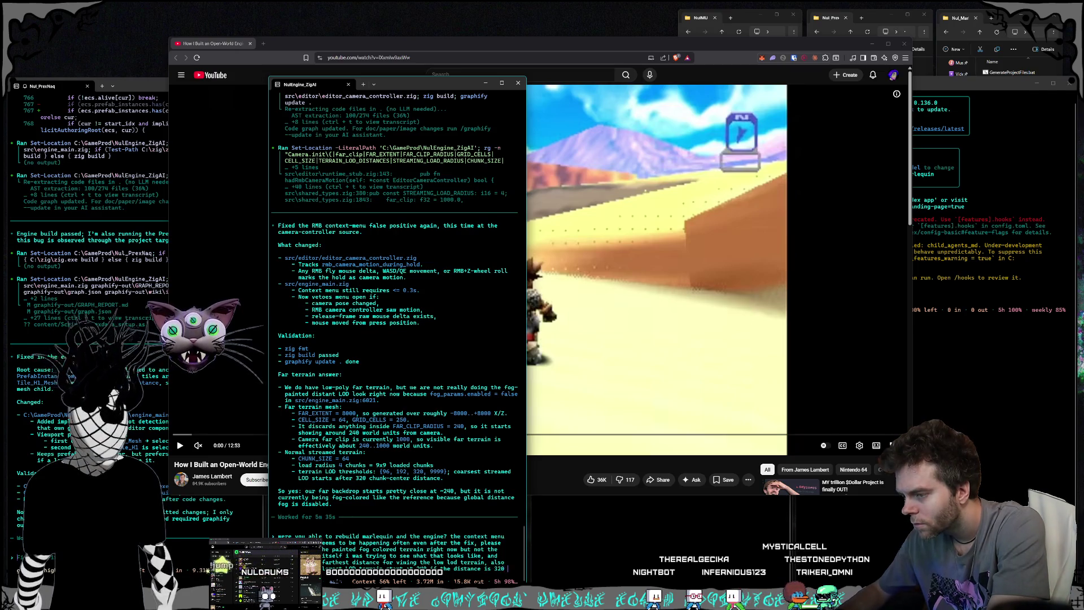
{"action": "type", "text": " ??"}
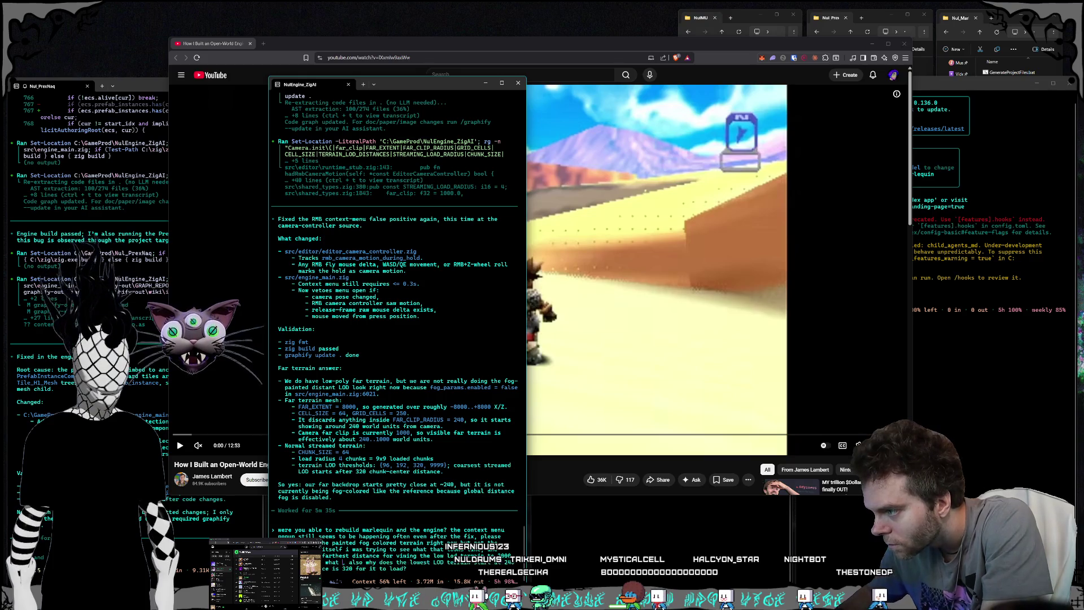
{"action": "key", "text": "Return"}
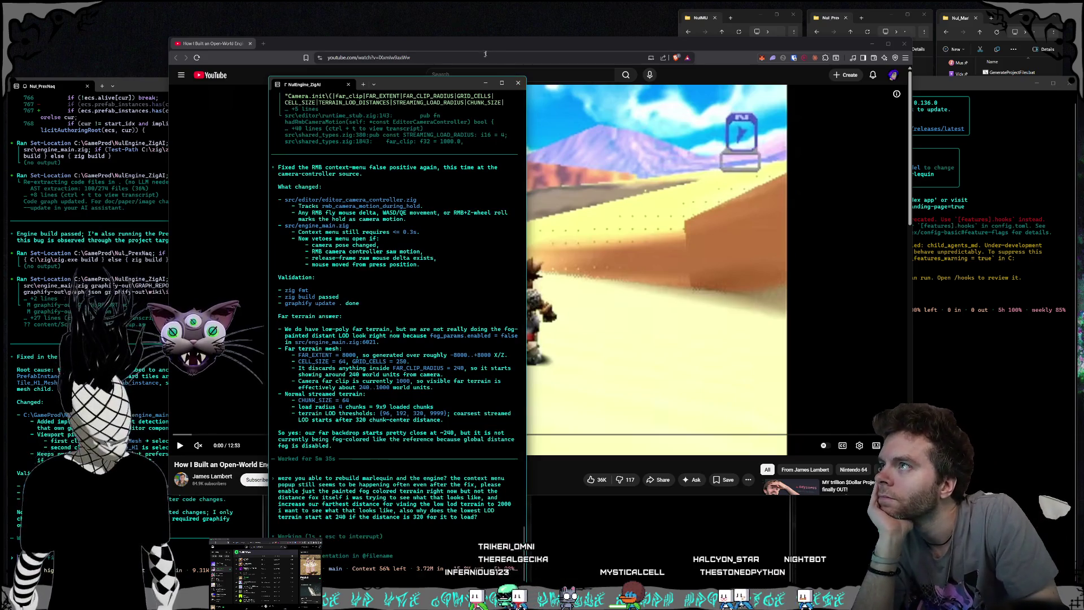
Step: Minimise the N64 engine video and move past the Grok and Codex windows to the Claude map chat
{"action": "left_click_drag", "start_coordinate": [487, 47], "coordinate": [483, 46]}
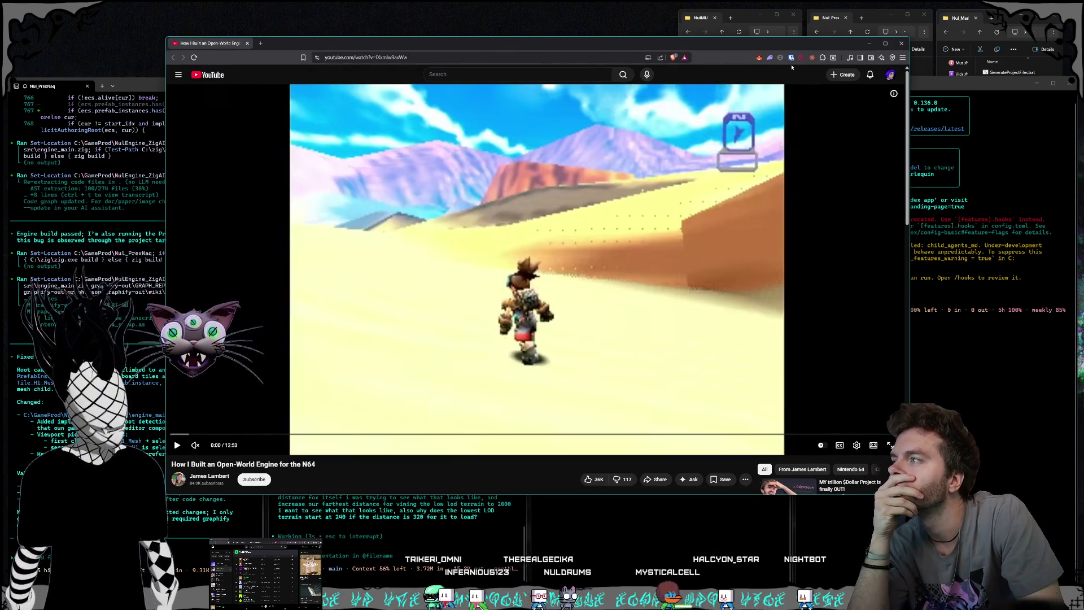
{"action": "left_click", "coordinate": [869, 43]}
{"action": "left_click_drag", "start_coordinate": [575, 59], "coordinate": [556, 58]}
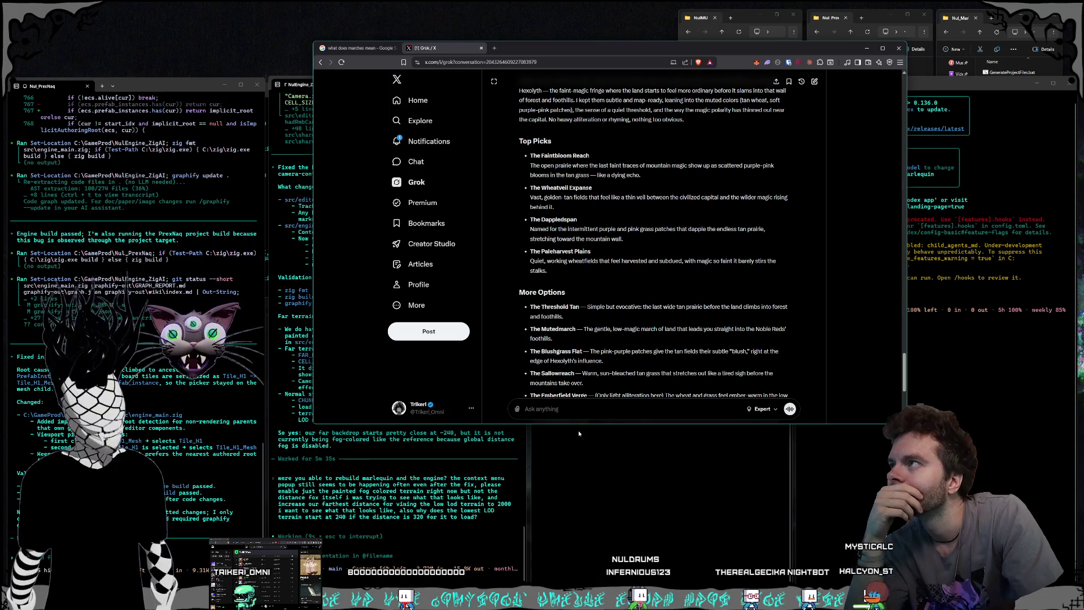
{"action": "scroll", "coordinate": [634, 354], "scroll_direction": "down", "scroll_amount": 3}
{"action": "left_click", "coordinate": [491, 581]}
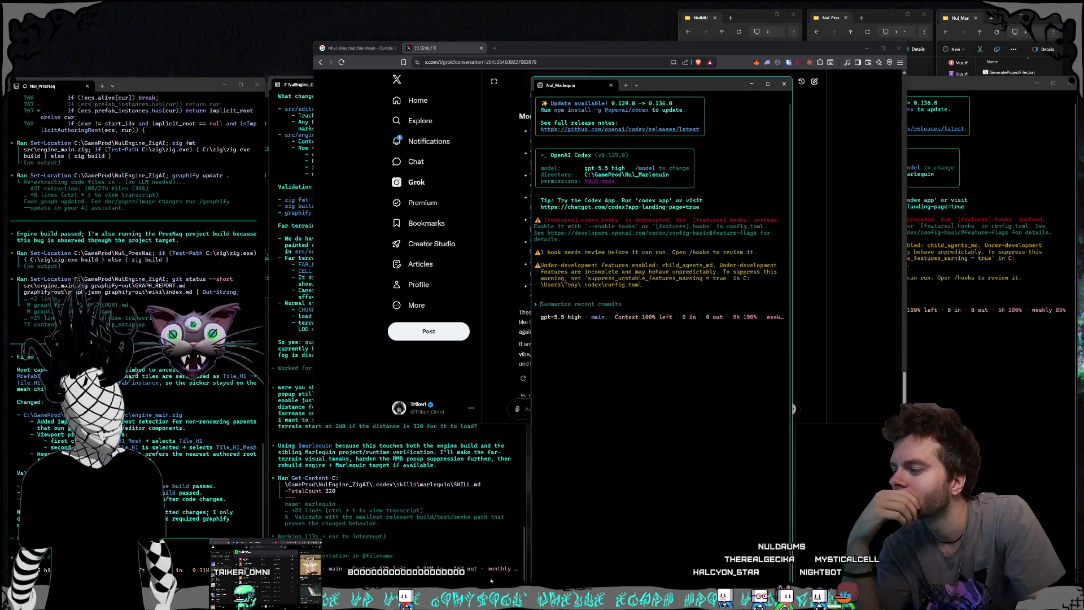
{"action": "left_click", "coordinate": [542, 582]}
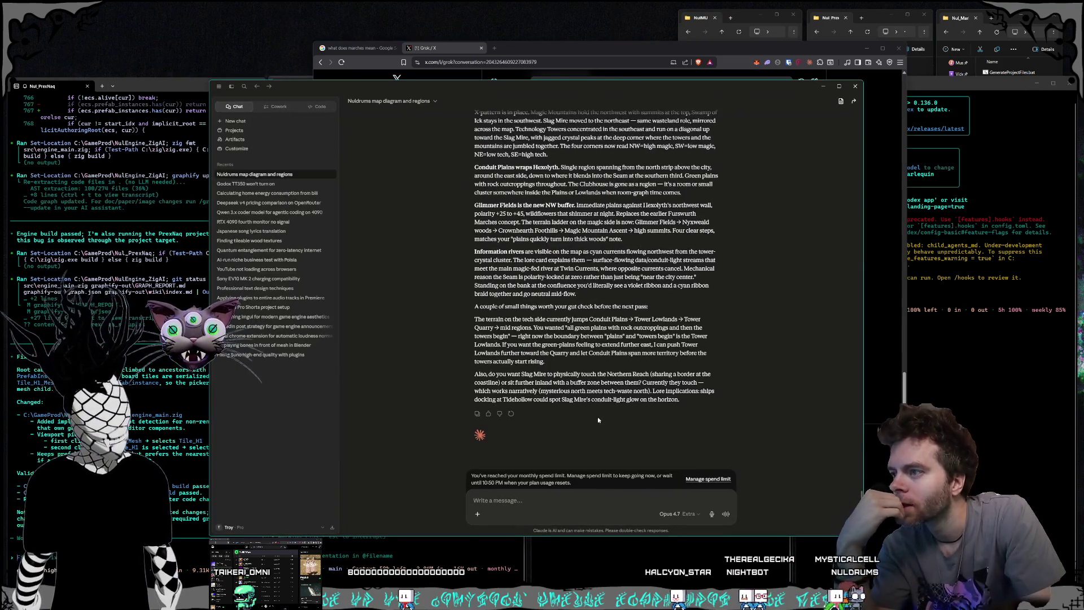
Step: Scroll up to the Nuldrums map diagram and view the Tower Lowlands and Tower Quarry regions
{"action": "scroll", "coordinate": [599, 421], "scroll_direction": "up", "scroll_amount": 15}
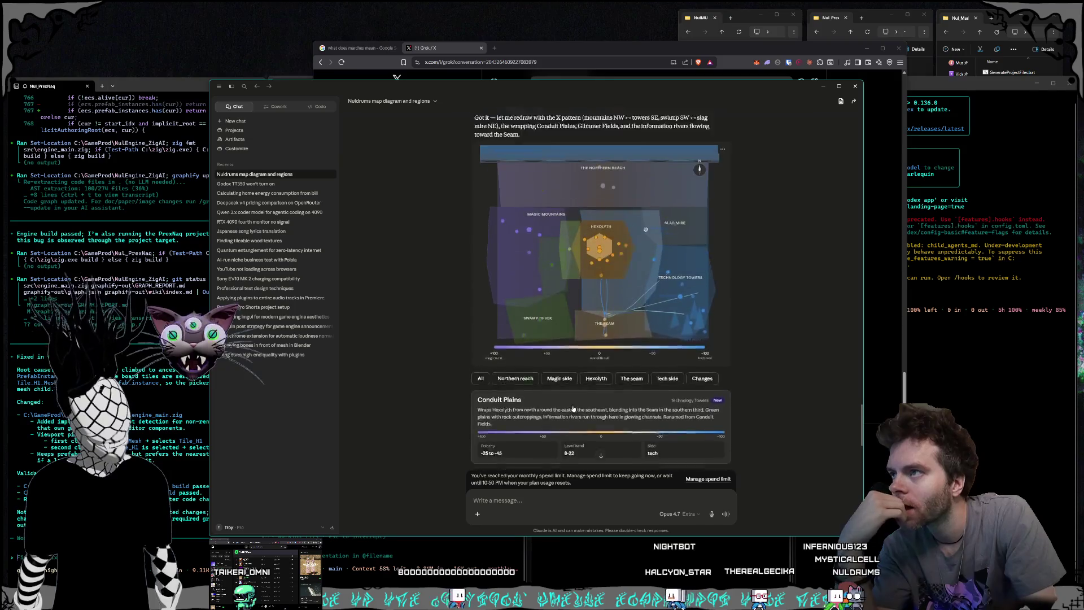
{"action": "scroll", "coordinate": [574, 396], "scroll_direction": "up", "scroll_amount": 1}
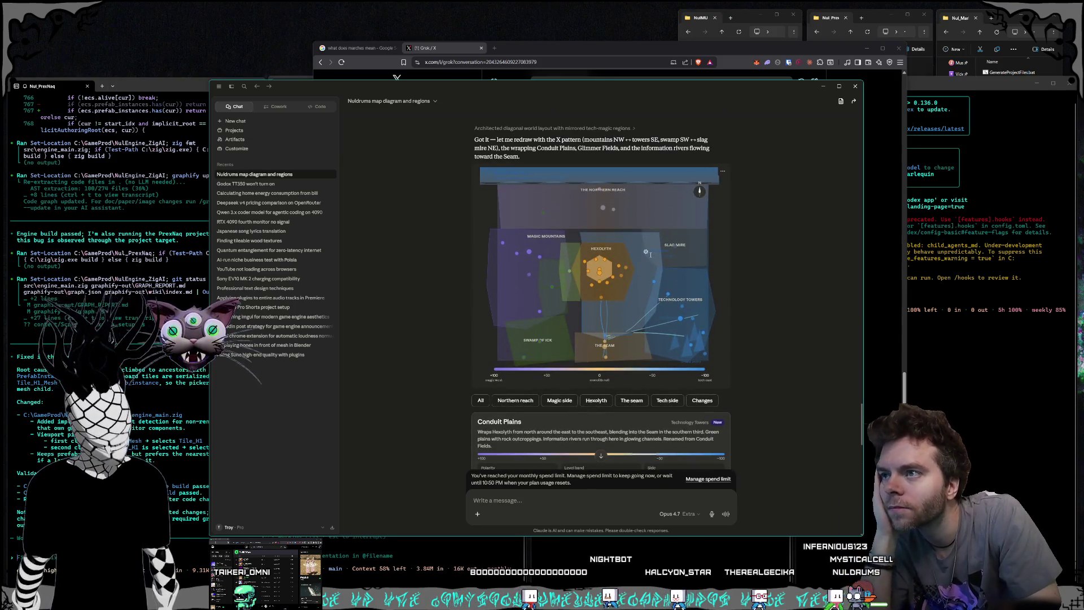
{"action": "left_click", "coordinate": [655, 283]}
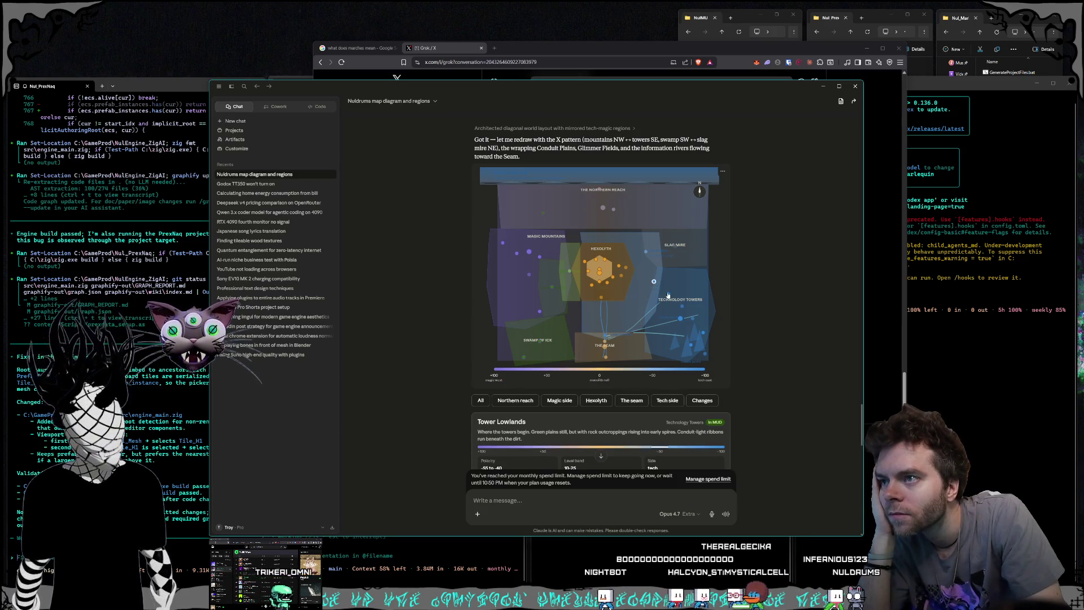
{"action": "left_click", "coordinate": [669, 295]}
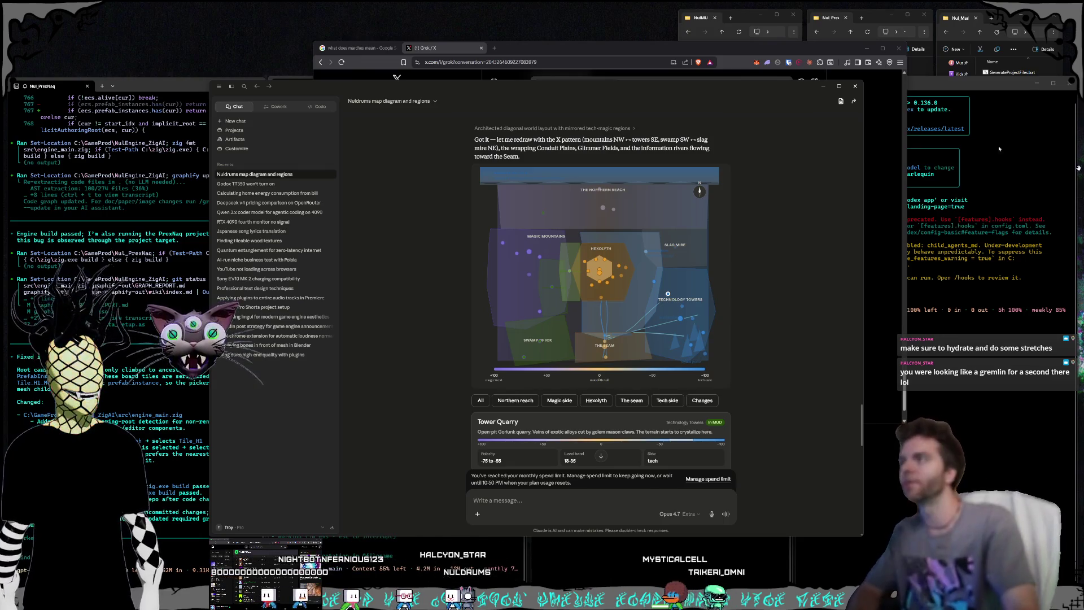
Step: Check both Nul_Marlequin sessions and the NulEngine_ZigAI session, then return to the Claude chat
{"action": "left_click", "coordinate": [867, 400]}
{"action": "left_click", "coordinate": [653, 549]}
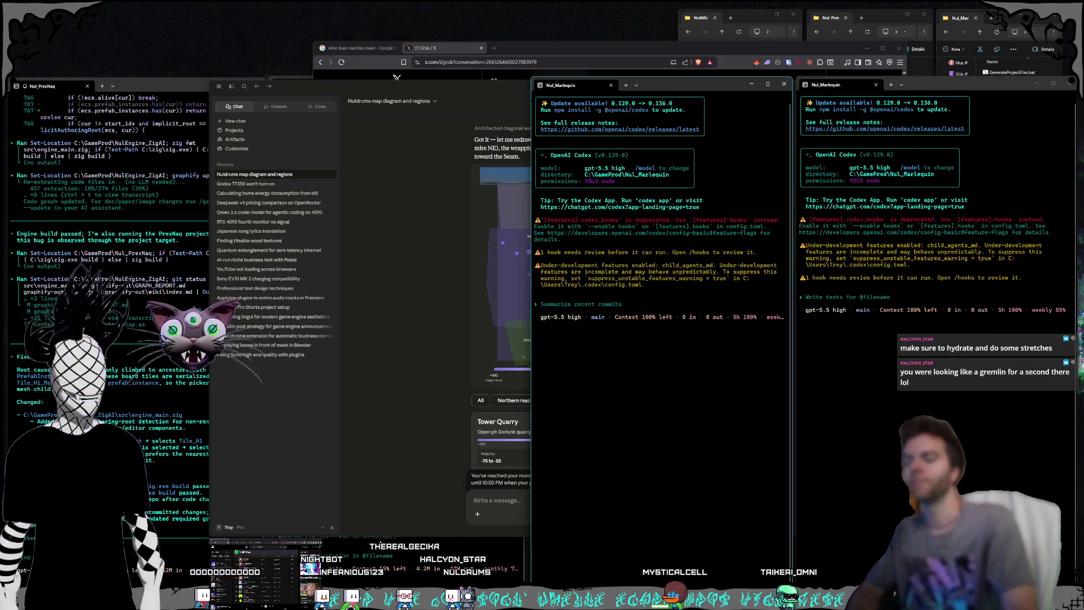
{"action": "left_click", "coordinate": [379, 541]}
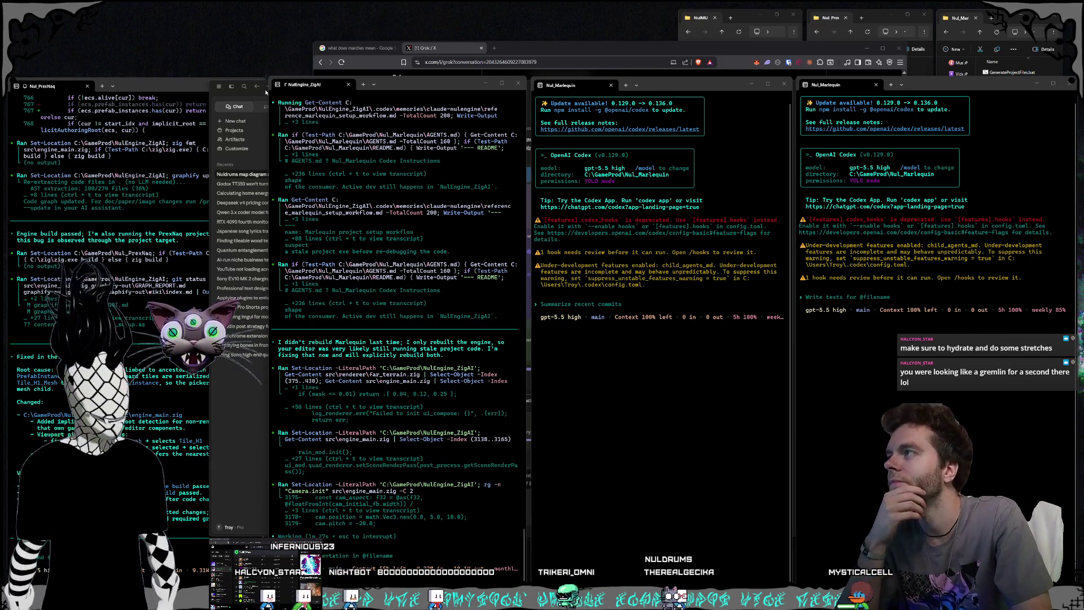
{"action": "left_click", "coordinate": [244, 456]}
Step: Make the Claude window taller, scroll through the map reply, then bring the NulMU project folder forward
{"action": "left_click_drag", "start_coordinate": [451, 85], "coordinate": [451, 58]}
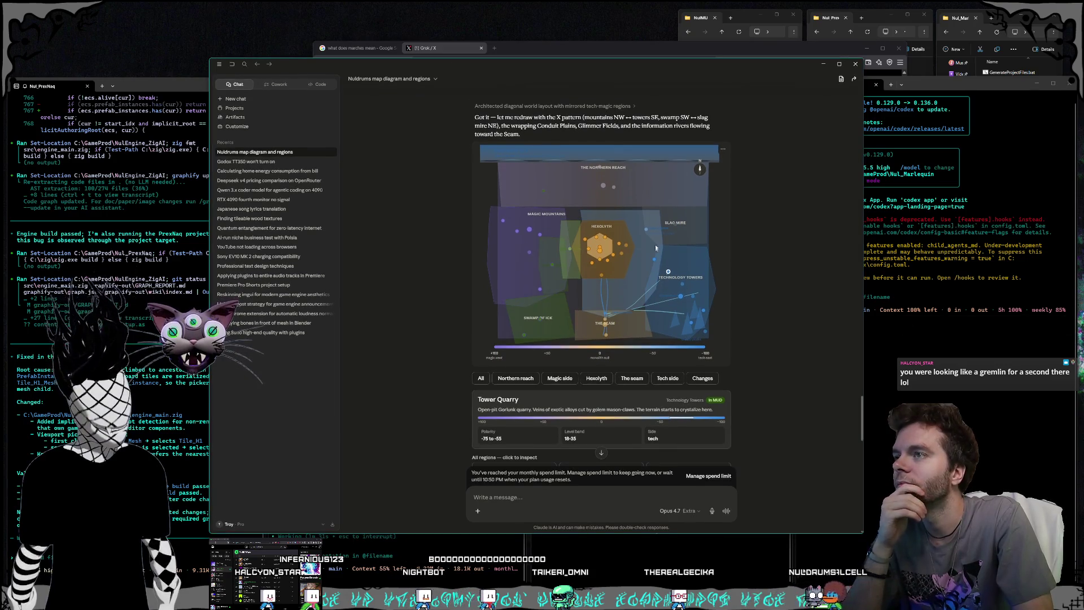
{"action": "scroll", "coordinate": [655, 248], "scroll_direction": "down", "scroll_amount": 1}
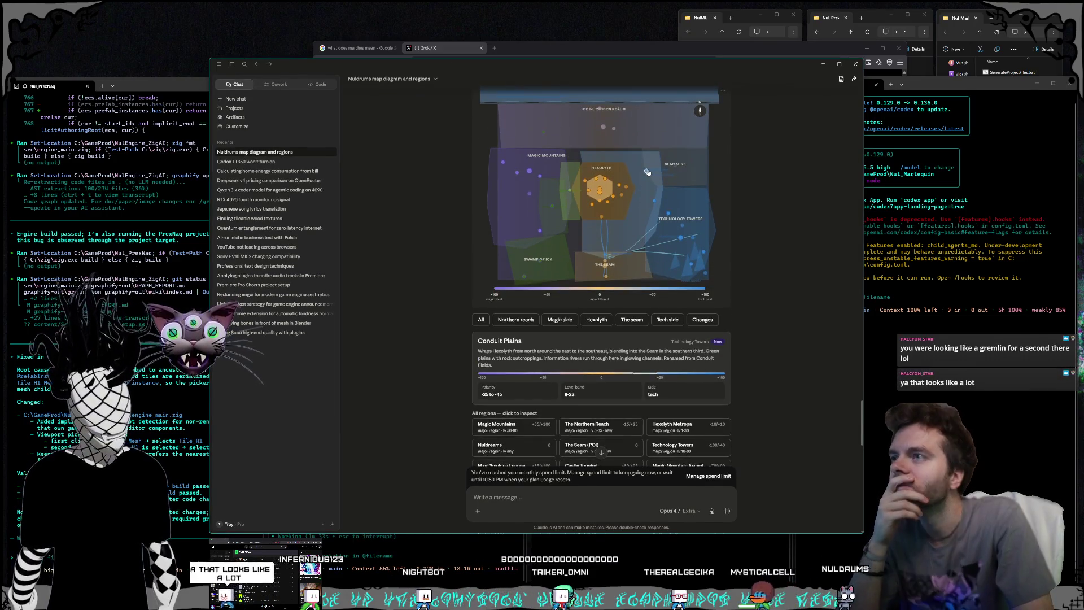
{"action": "scroll", "coordinate": [647, 178], "scroll_direction": "down", "scroll_amount": 2}
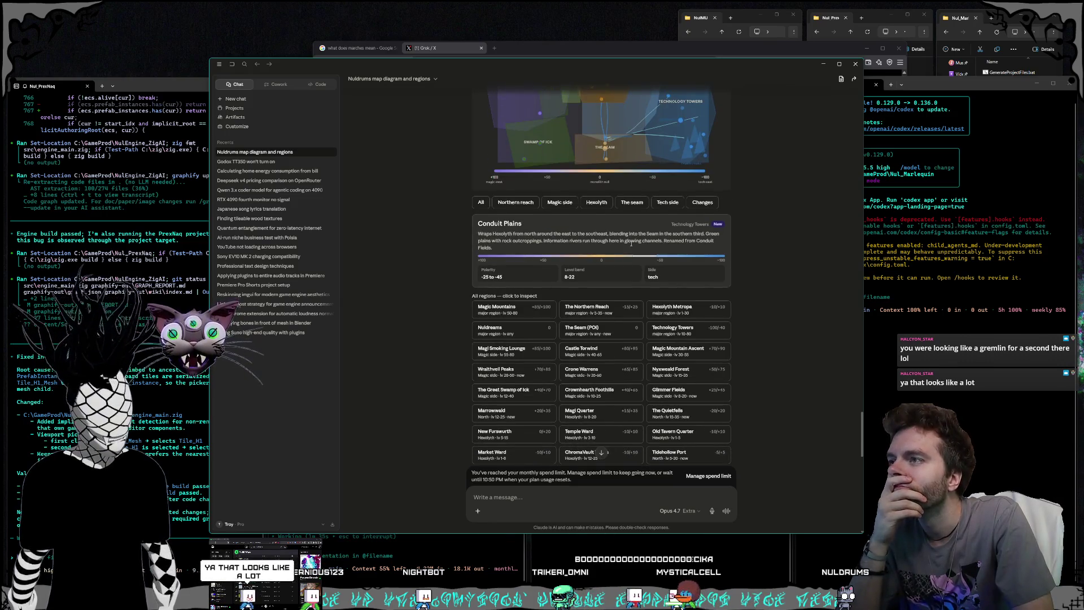
{"action": "scroll", "coordinate": [631, 243], "scroll_direction": "up", "scroll_amount": 2}
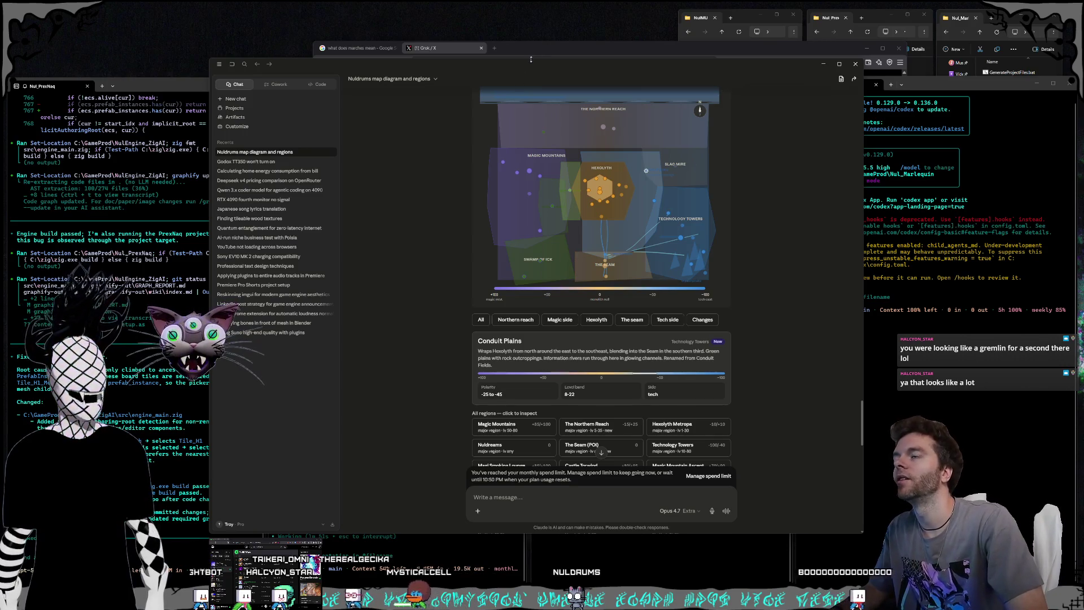
{"action": "left_click_drag", "start_coordinate": [531, 59], "coordinate": [534, 59]}
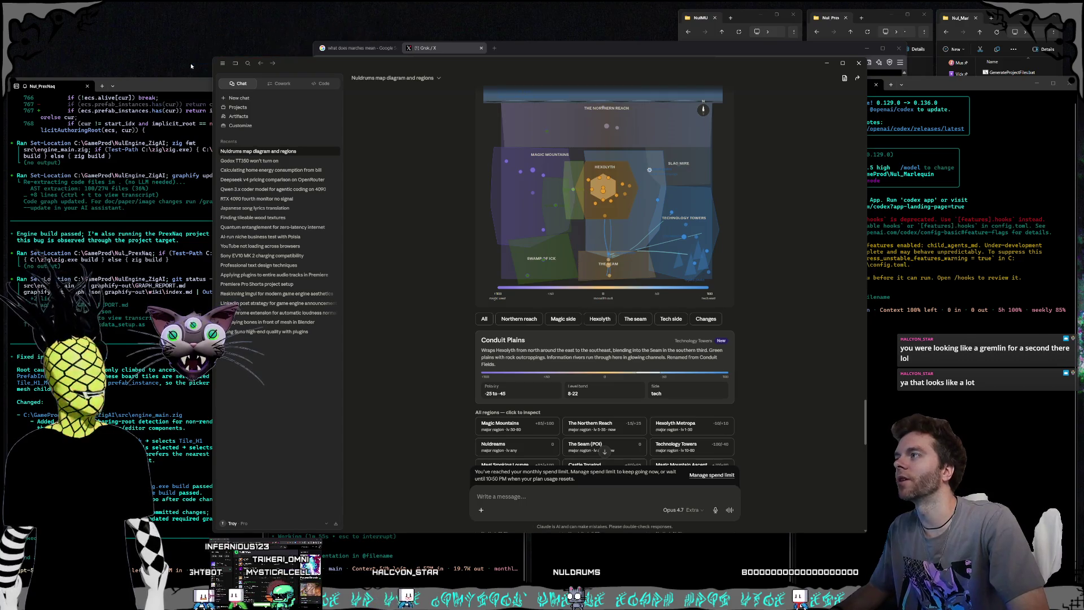
{"action": "left_click", "coordinate": [749, 21]}
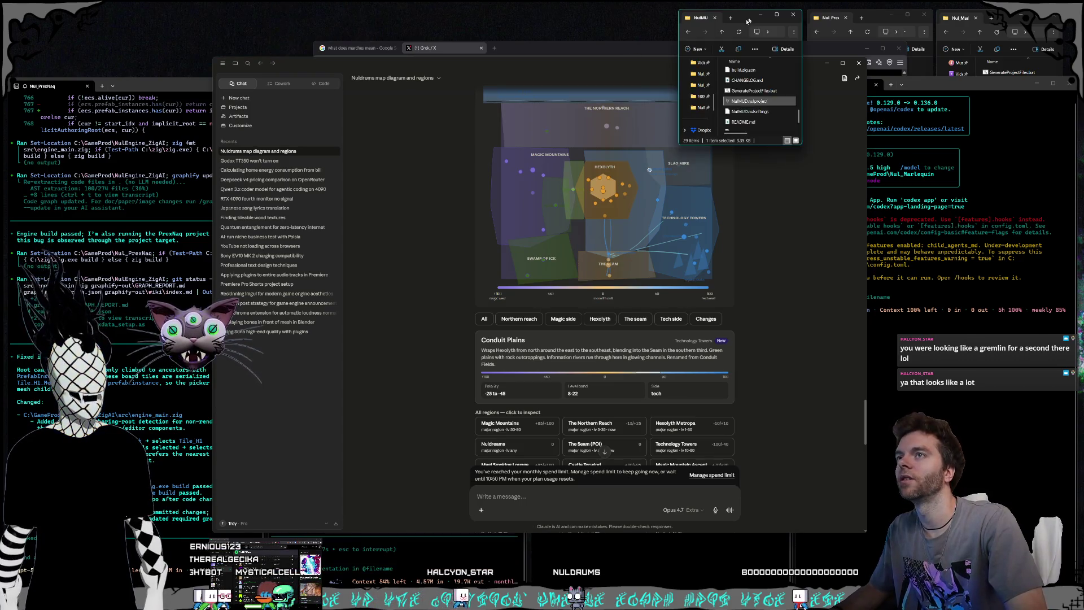
Step: Launch NulMUD.nulproject, move its startup log aside, and bring the editor window in front
{"action": "double_click", "coordinate": [750, 102]}
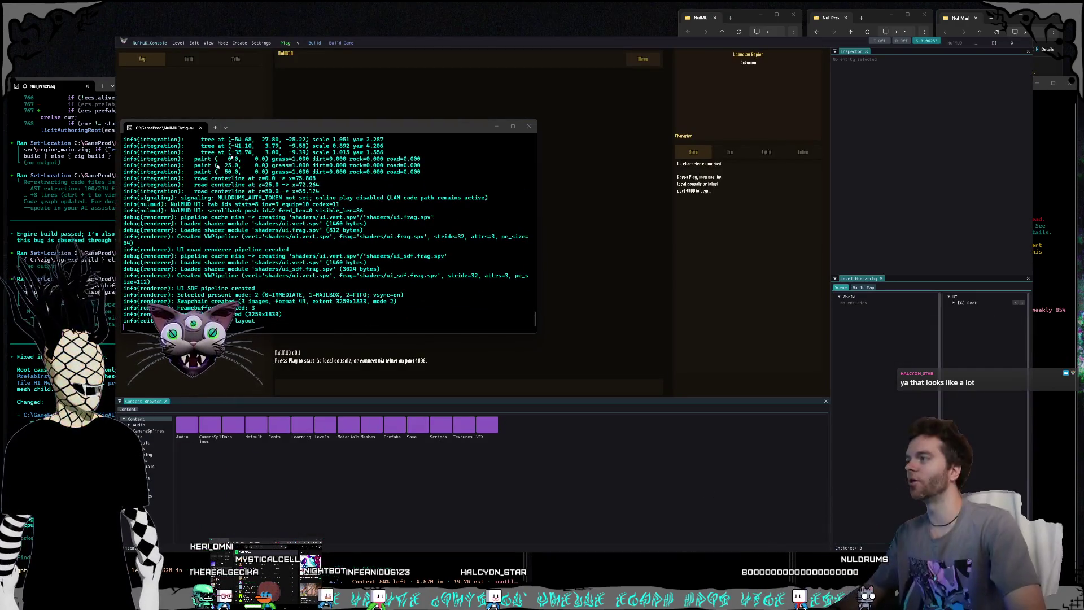
{"action": "mouse_move", "coordinate": [265, 123]}
{"action": "left_mouse_down"}
{"action": "mouse_move", "coordinate": [193, 133]}
{"action": "mouse_move", "coordinate": [191, 106]}
{"action": "left_mouse_up"}
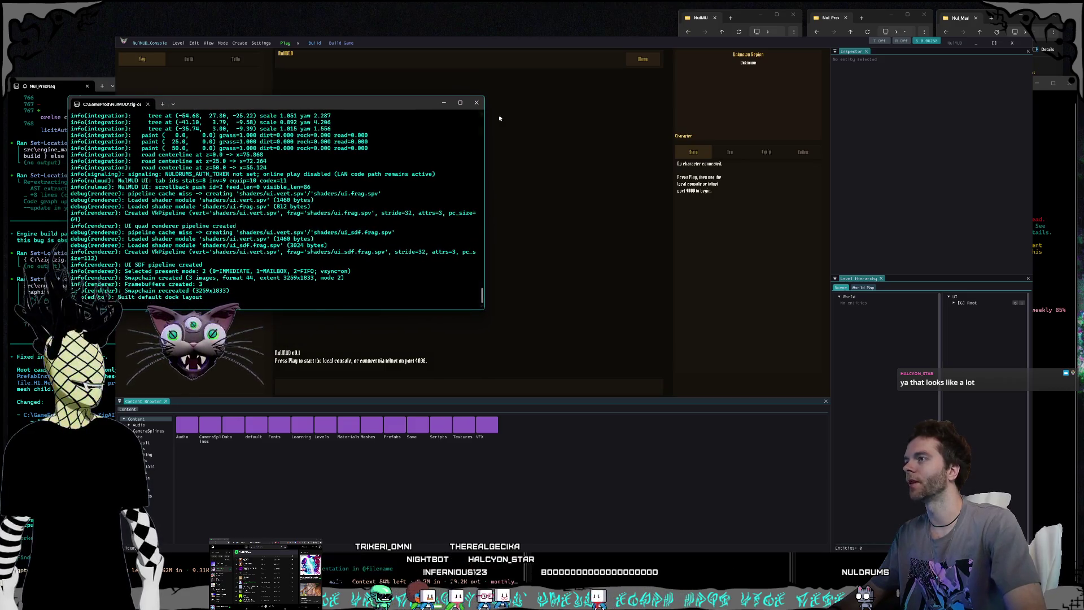
{"action": "left_click", "coordinate": [403, 45]}
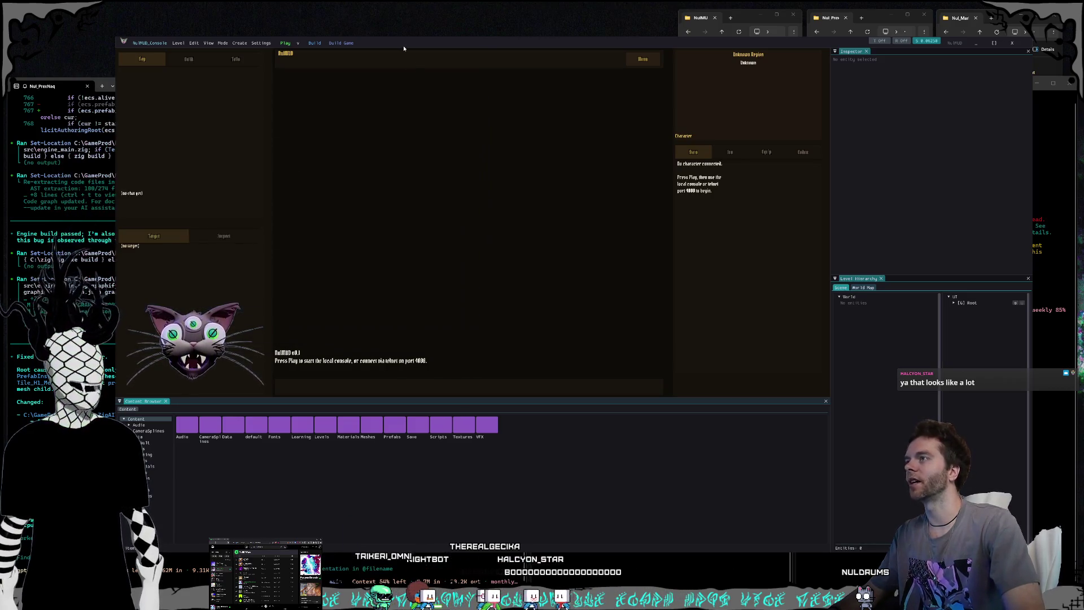
Step: Open Data > World in the Content Browser and select the rooms asset to load the world map
{"action": "double_click", "coordinate": [228, 426]}
{"action": "double_click", "coordinate": [440, 426]}
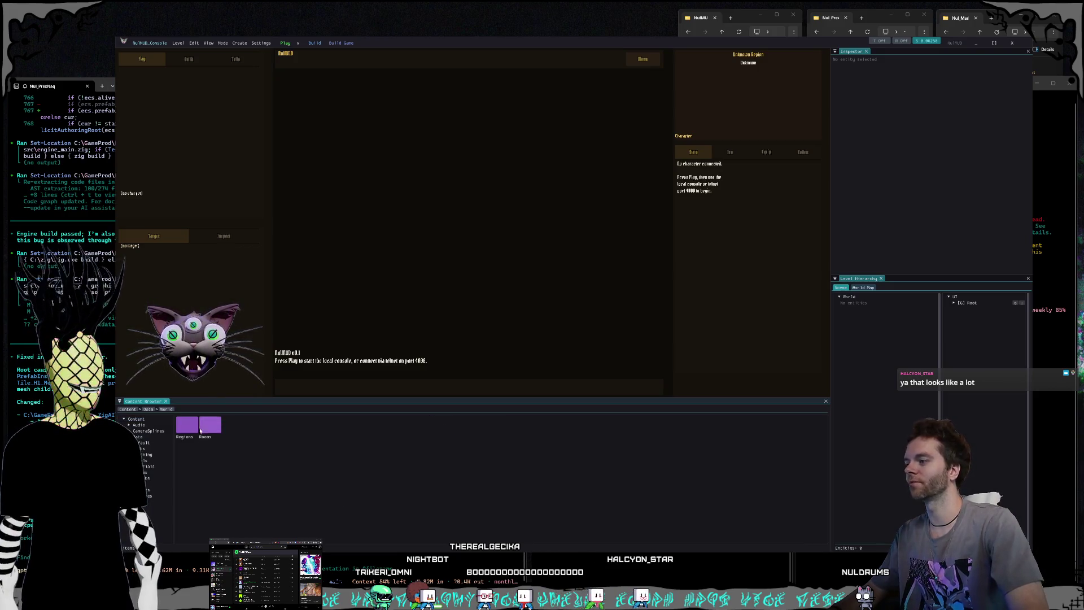
{"action": "left_click", "coordinate": [186, 427]}
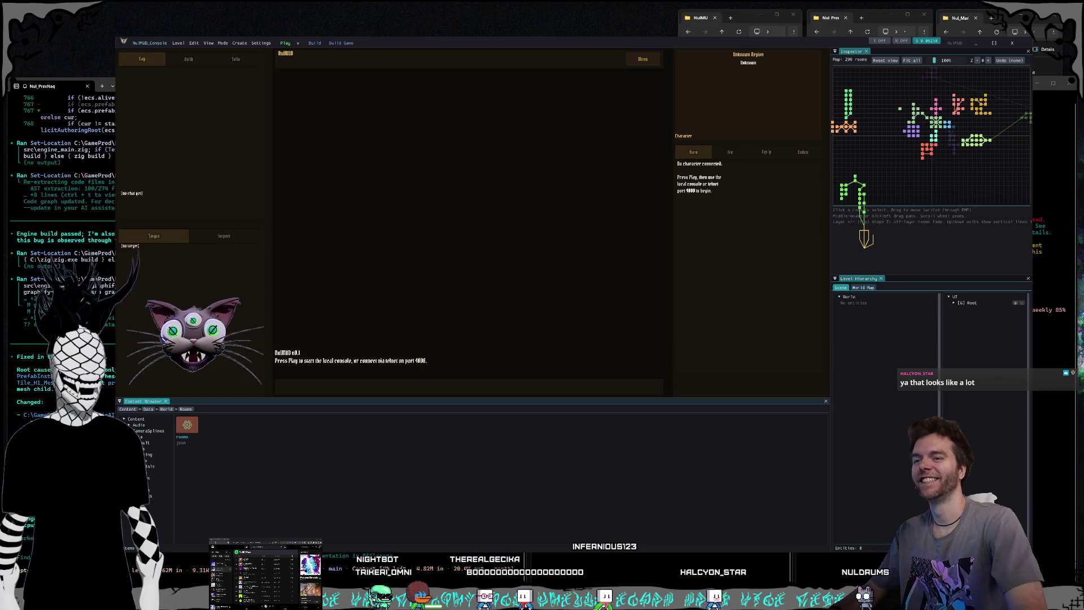
Step: Enlarge the Inspector map panel across the editor, then zoom and pan to frame the rooms
{"action": "mouse_move", "coordinate": [831, 481]}
{"action": "left_mouse_down"}
{"action": "mouse_move", "coordinate": [339, 463]}
{"action": "mouse_move", "coordinate": [205, 428]}
{"action": "left_mouse_up"}
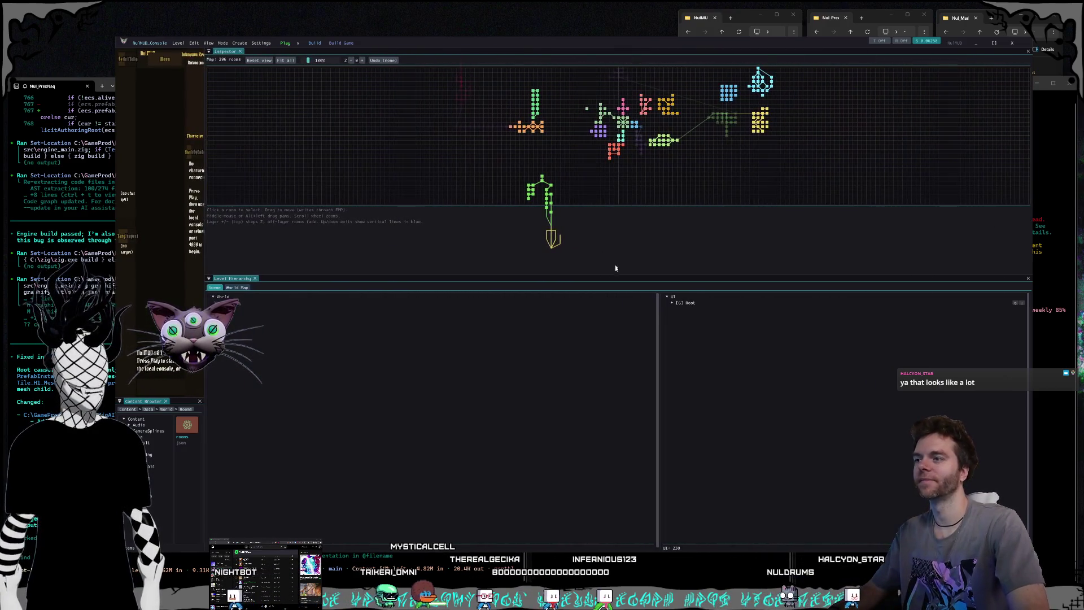
{"action": "left_click_drag", "start_coordinate": [615, 275], "coordinate": [593, 488]}
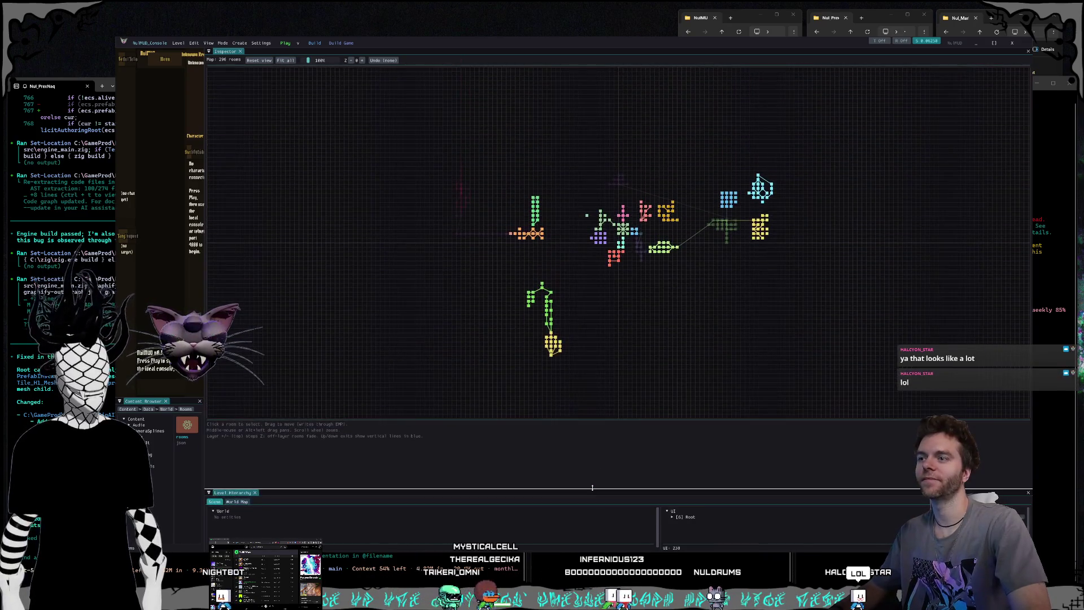
{"action": "scroll", "coordinate": [561, 240], "scroll_direction": "up", "scroll_amount": 3}
{"action": "scroll", "coordinate": [561, 240], "scroll_direction": "up", "scroll_amount": 3}
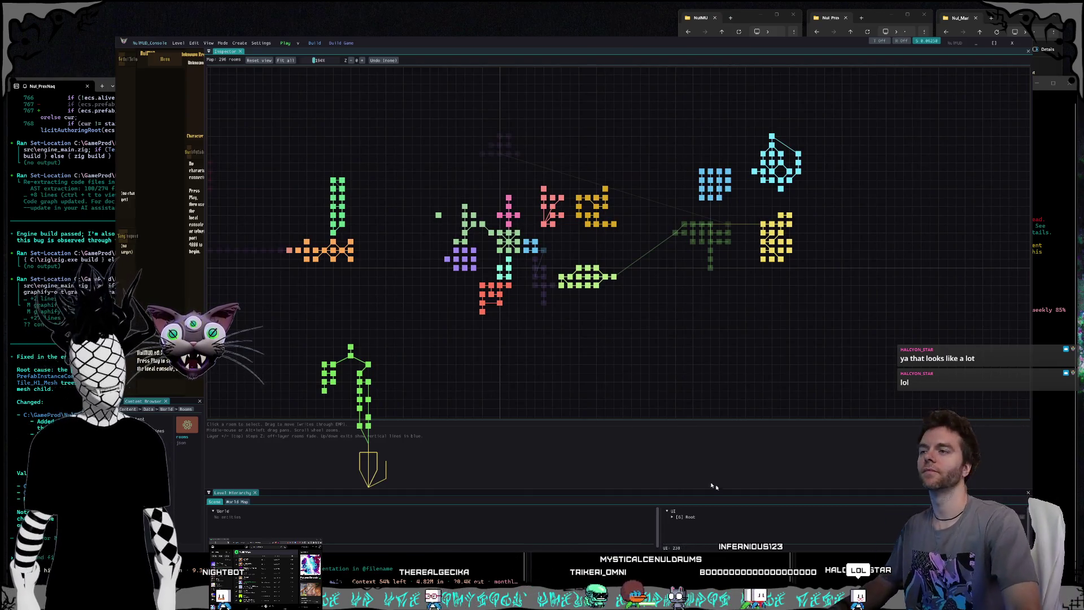
{"action": "left_click_drag", "start_coordinate": [620, 356], "coordinate": [645, 369]}
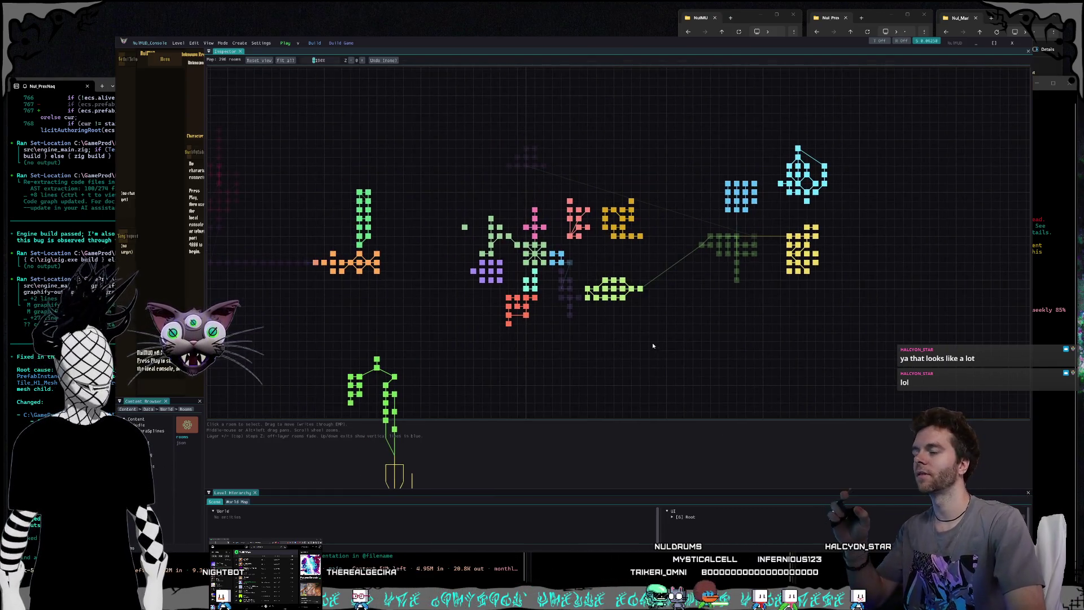
{"action": "scroll", "coordinate": [599, 350], "scroll_direction": "up", "scroll_amount": 2}
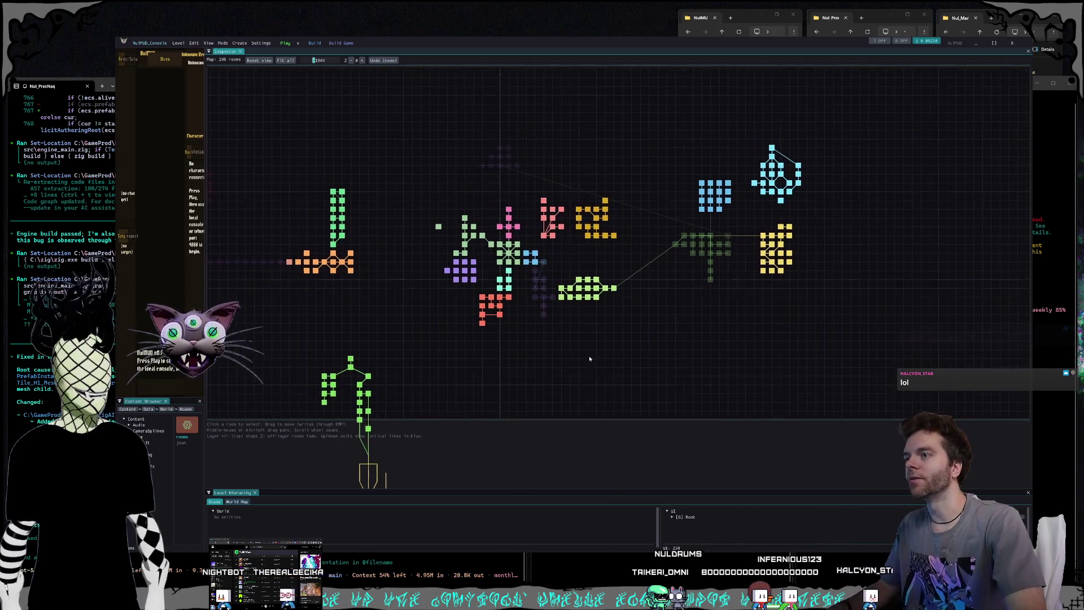
{"action": "left_click_drag", "start_coordinate": [557, 333], "coordinate": [603, 332]}
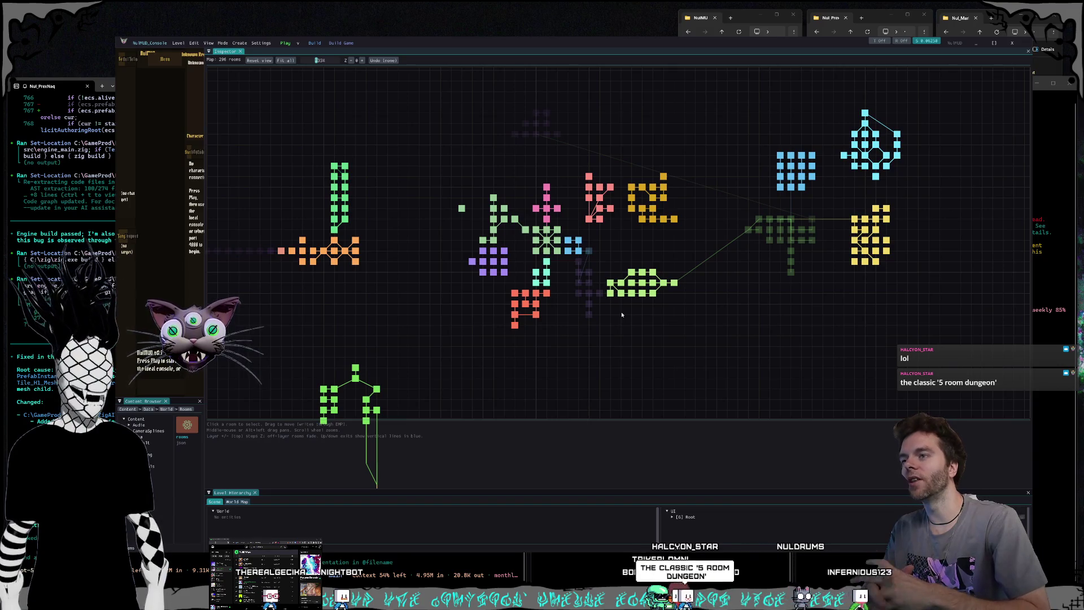
Step: Inspect the Town Square, Market Street, Coinflip Lab and Royal Antechamber rooms, then step up a map layer
{"action": "left_click", "coordinate": [546, 261]}
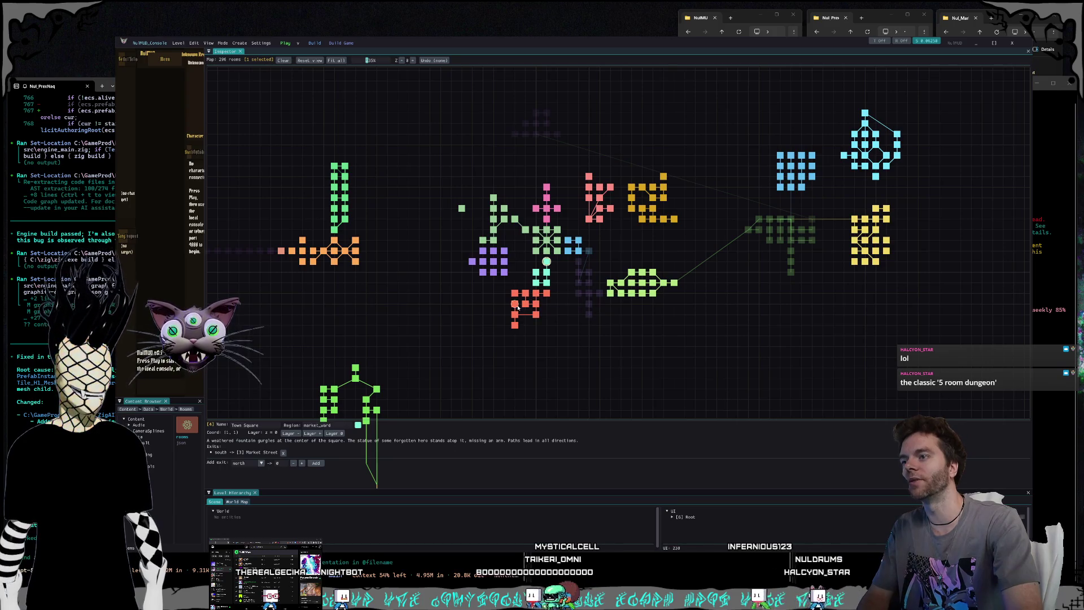
{"action": "left_click", "coordinate": [546, 272]}
{"action": "left_click", "coordinate": [621, 294]}
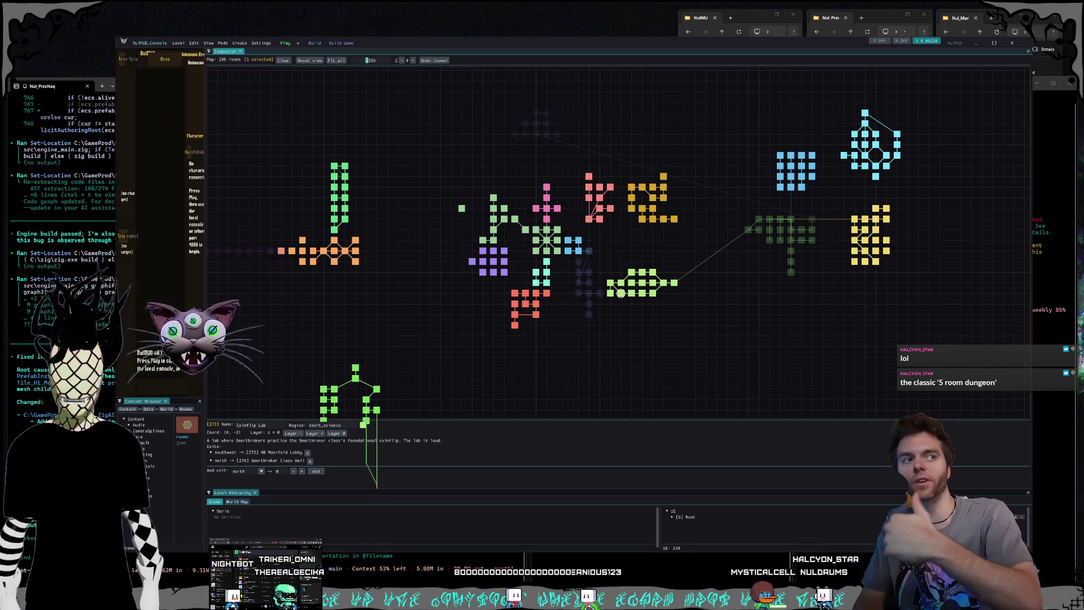
{"action": "left_click", "coordinate": [548, 189]}
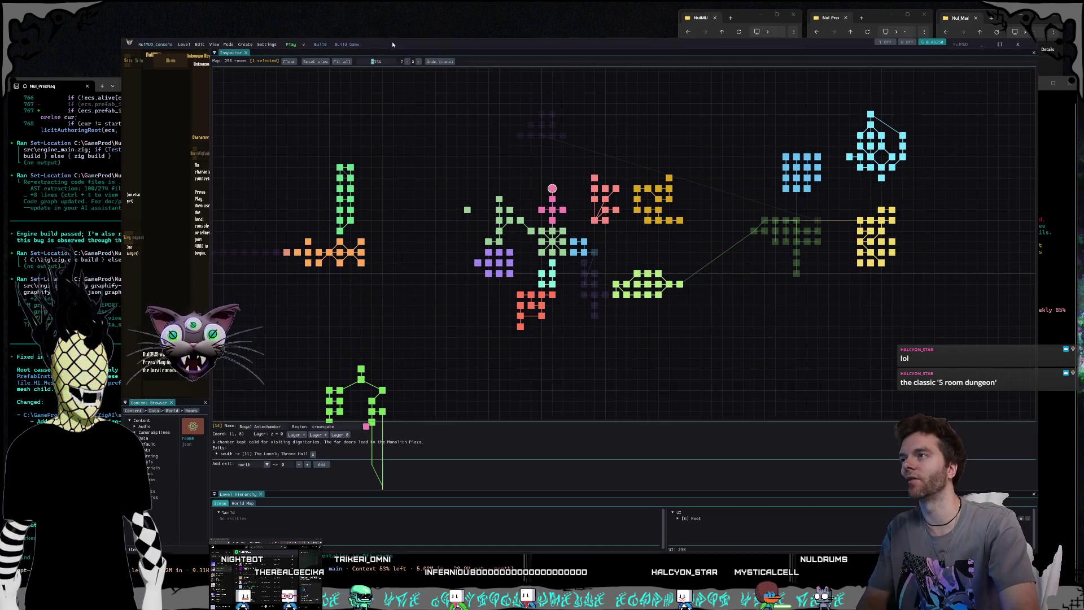
{"action": "left_click", "coordinate": [418, 62]}
Step: Reset the map to layer 0, clear the selection, then show layer 2 and inspect Coral Wood Glade
{"action": "left_click", "coordinate": [408, 63]}
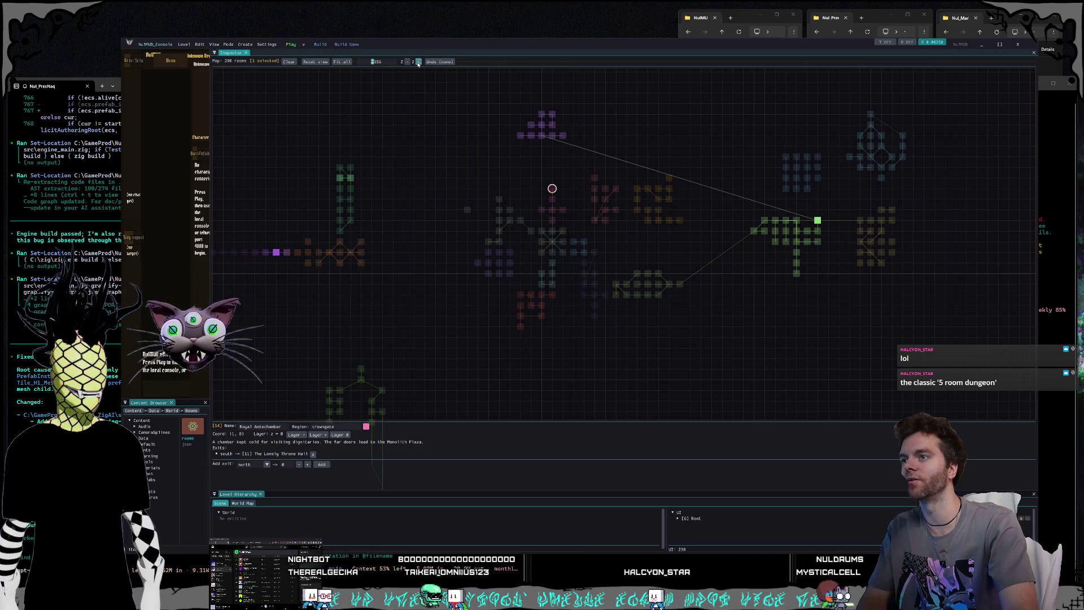
{"action": "left_click", "coordinate": [399, 138]}
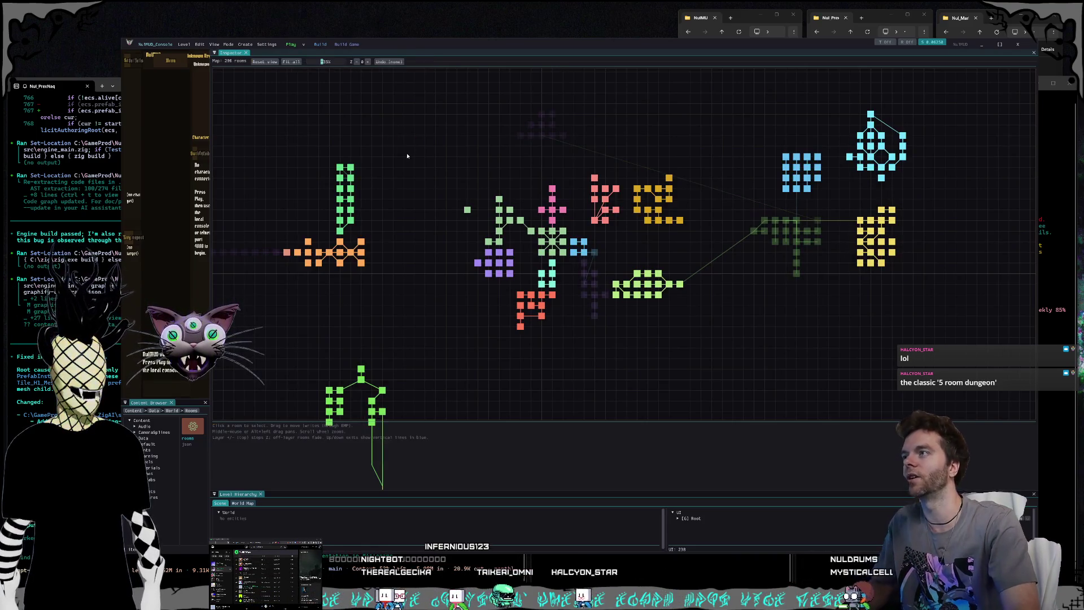
{"action": "scroll", "coordinate": [450, 151], "scroll_direction": "down", "scroll_amount": 4}
{"action": "scroll", "coordinate": [480, 197], "scroll_direction": "up", "scroll_amount": 1}
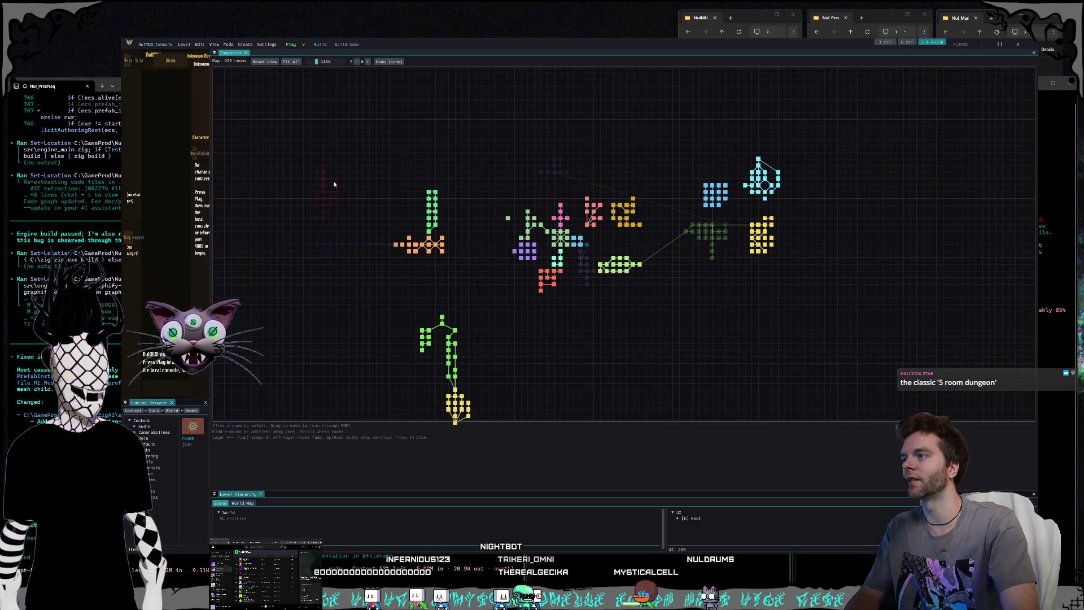
{"action": "left_click", "coordinate": [370, 63]}
{"action": "left_click", "coordinate": [369, 62]}
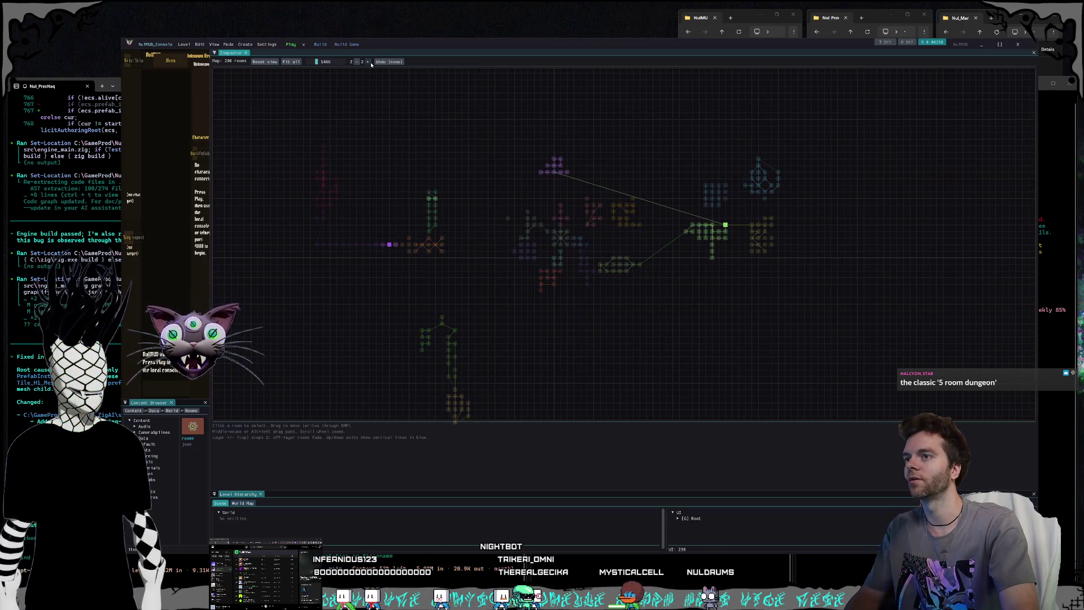
{"action": "left_click", "coordinate": [541, 171]}
Step: Climb through the map layers from 5 up to layer 15
{"action": "left_click", "coordinate": [583, 148]}
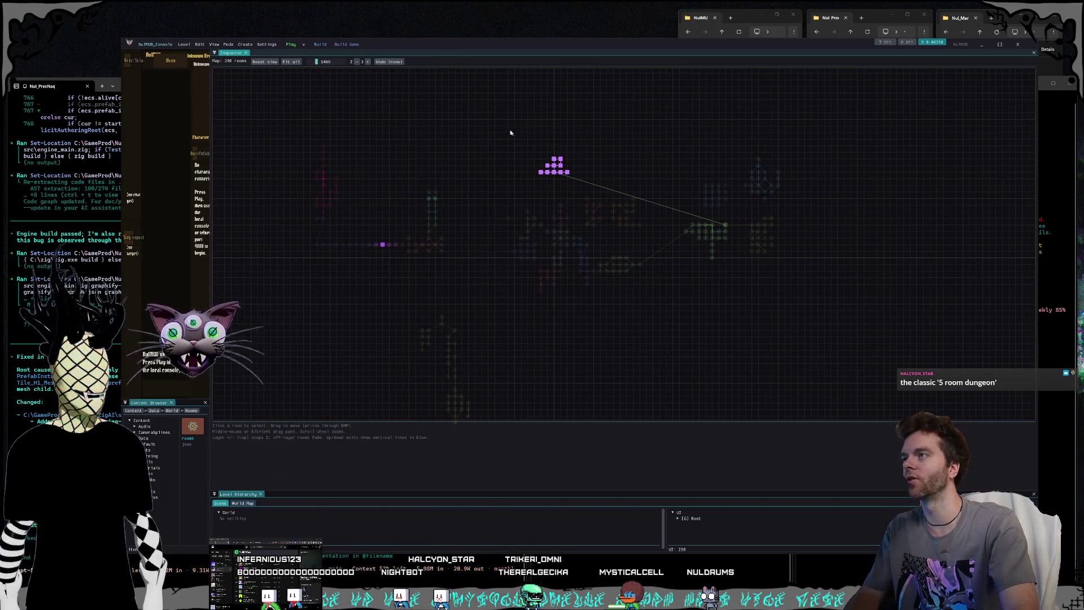
{"action": "left_click", "coordinate": [368, 63]}
{"action": "left_click", "coordinate": [367, 63]}
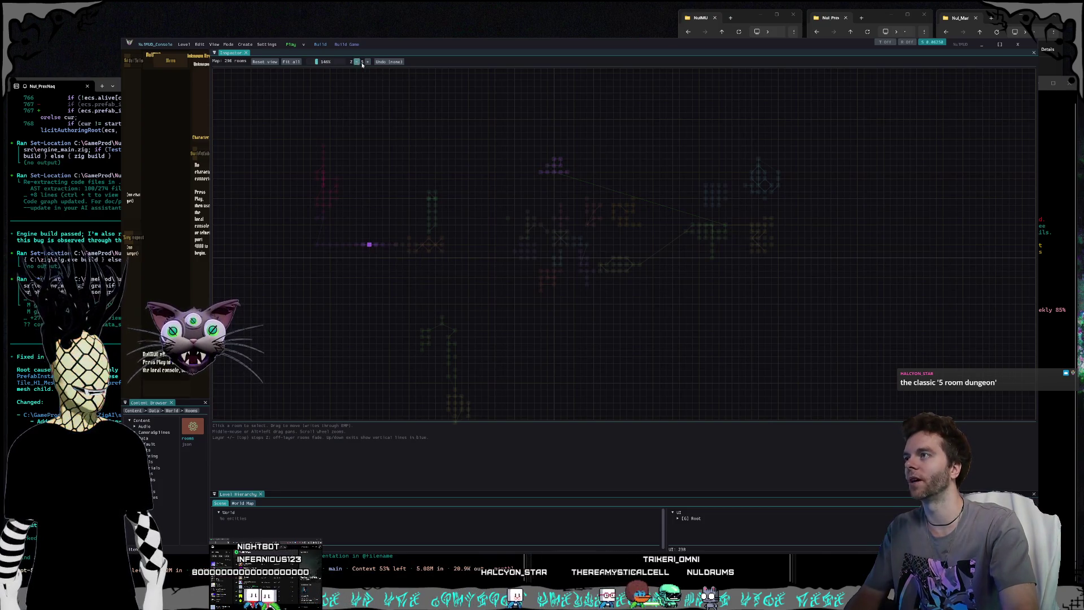
{"action": "scroll", "coordinate": [530, 199], "scroll_direction": "up", "scroll_amount": 6}
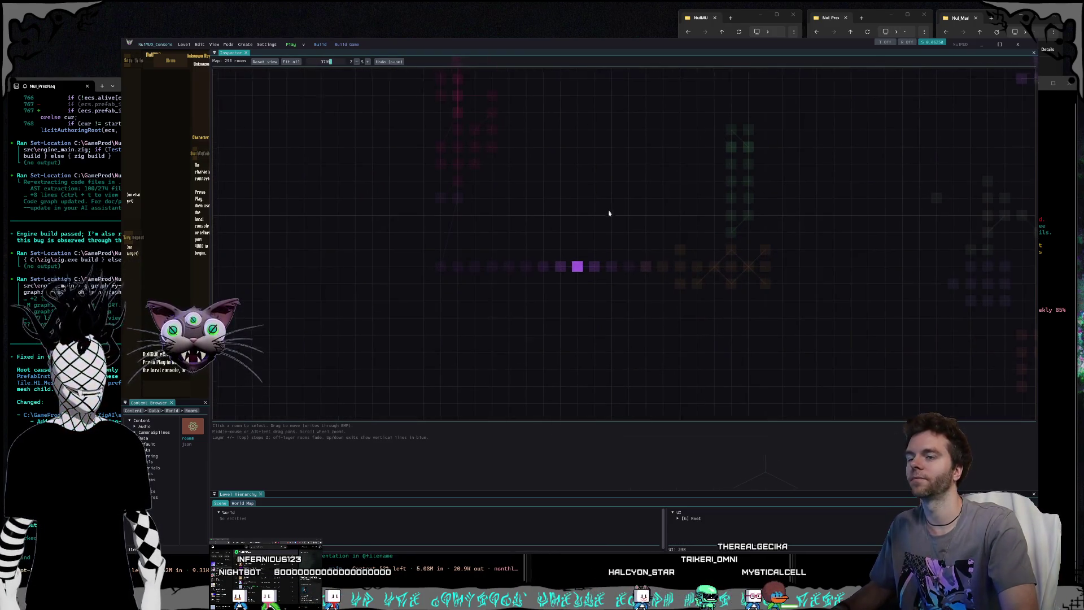
{"action": "left_click", "coordinate": [368, 62]}
{"action": "left_click", "coordinate": [368, 62]}
{"action": "left_click", "coordinate": [367, 62]}
{"action": "left_click", "coordinate": [368, 62]}
{"action": "left_click", "coordinate": [368, 62]}
{"action": "left_click", "coordinate": [368, 61]}
{"action": "left_click", "coordinate": [367, 62]}
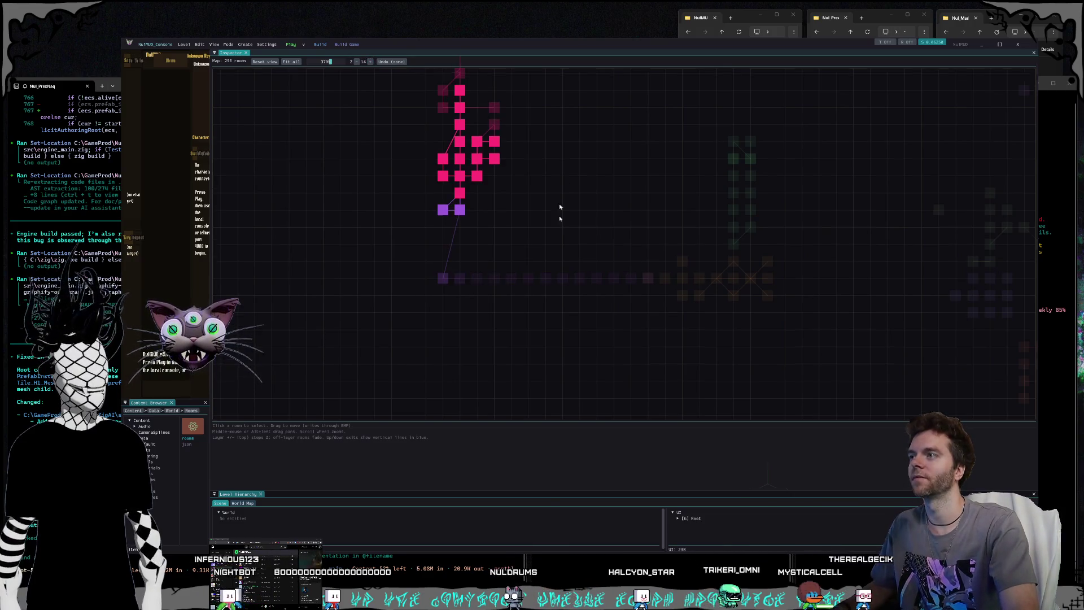
{"action": "left_click", "coordinate": [370, 62]}
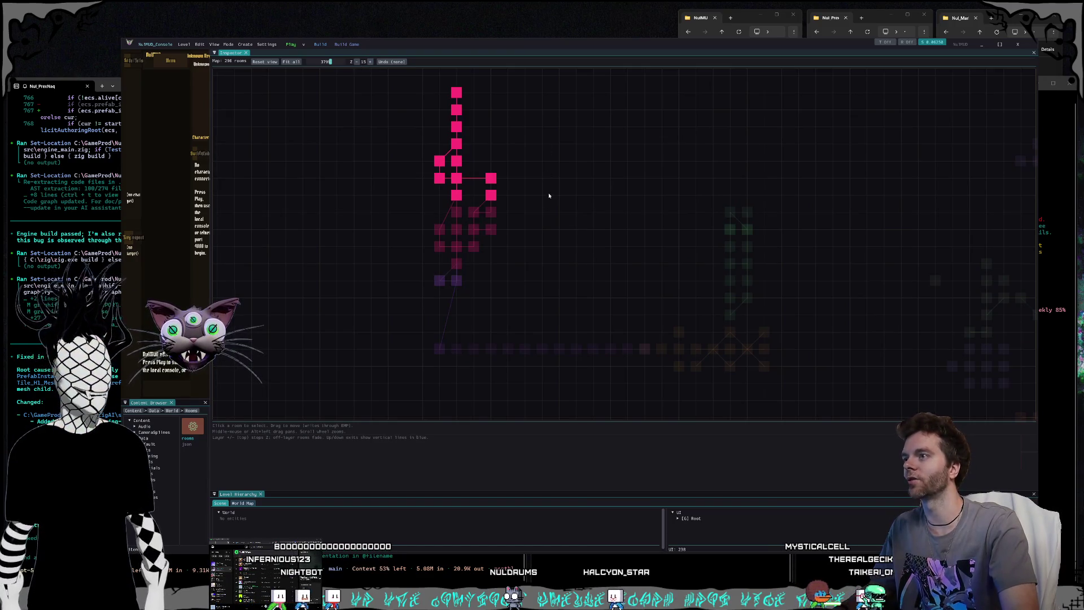
Step: Step the map back down through the layers to ground layer 0
{"action": "left_click", "coordinate": [357, 62]}
{"action": "left_click", "coordinate": [357, 62]}
{"action": "left_click", "coordinate": [357, 62]}
{"action": "left_click", "coordinate": [357, 62]}
{"action": "left_click", "coordinate": [357, 62]}
{"action": "left_click", "coordinate": [358, 63]}
{"action": "left_click", "coordinate": [359, 63]}
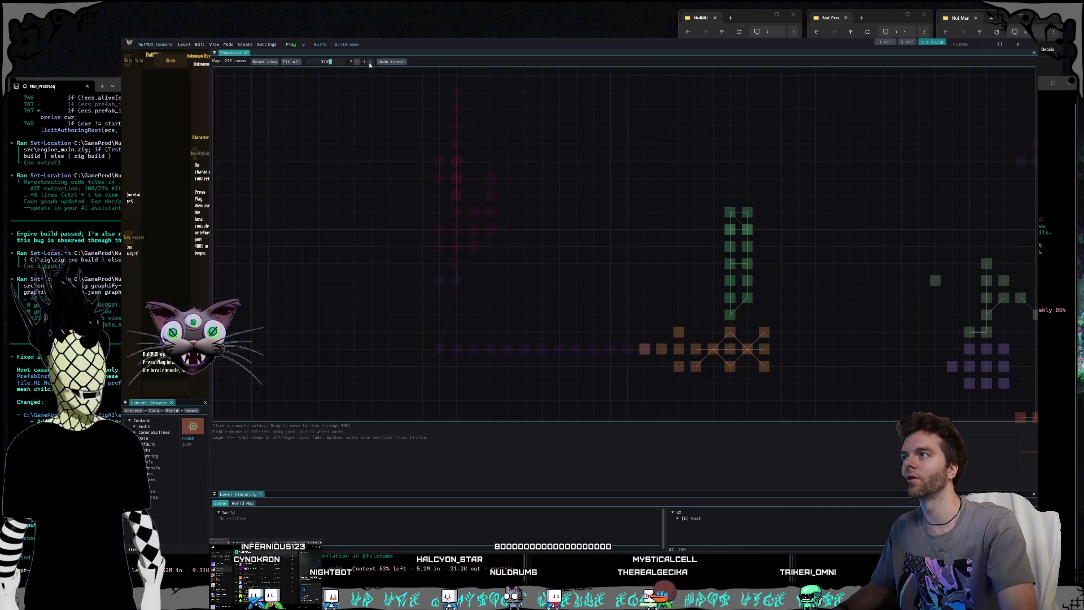
Step: Pan the map, view underground layers -1 and -2, then show every layer in colour
{"action": "left_click_drag", "start_coordinate": [814, 291], "coordinate": [571, 242]}
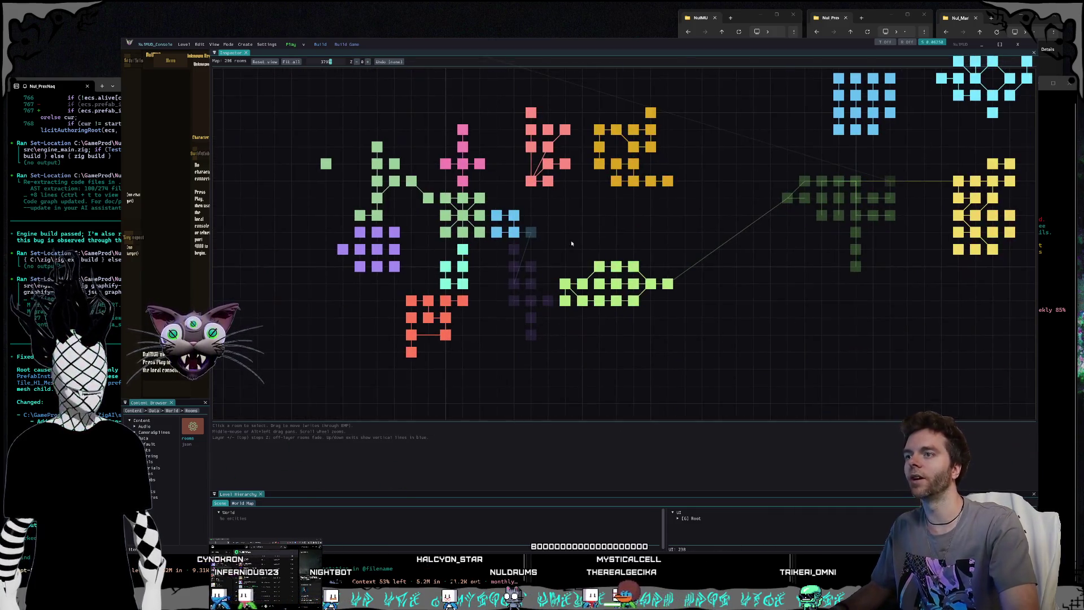
{"action": "left_click", "coordinate": [357, 62]}
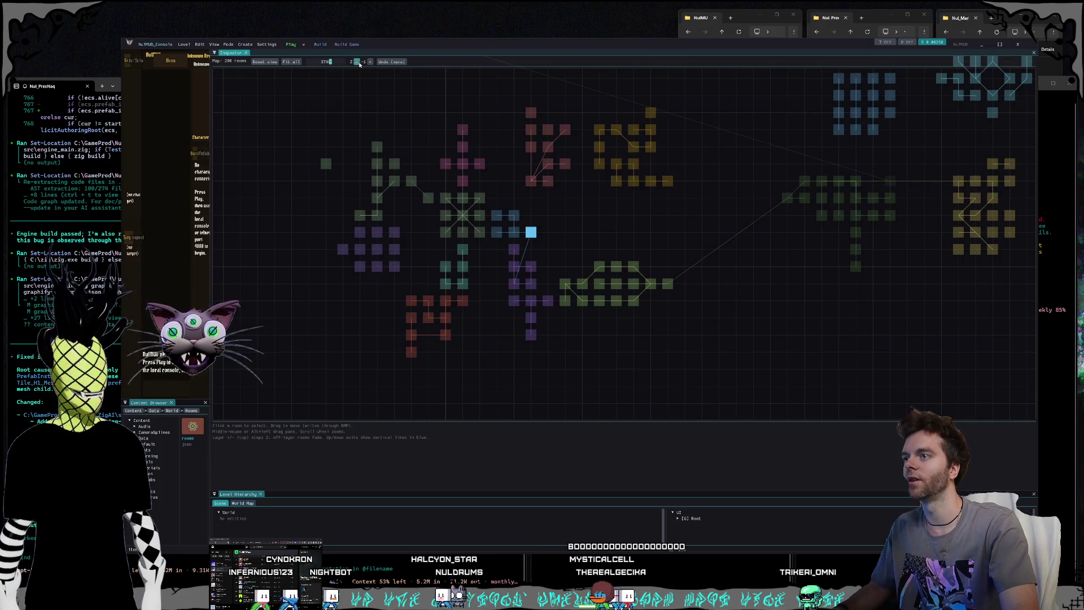
{"action": "left_click", "coordinate": [357, 62]}
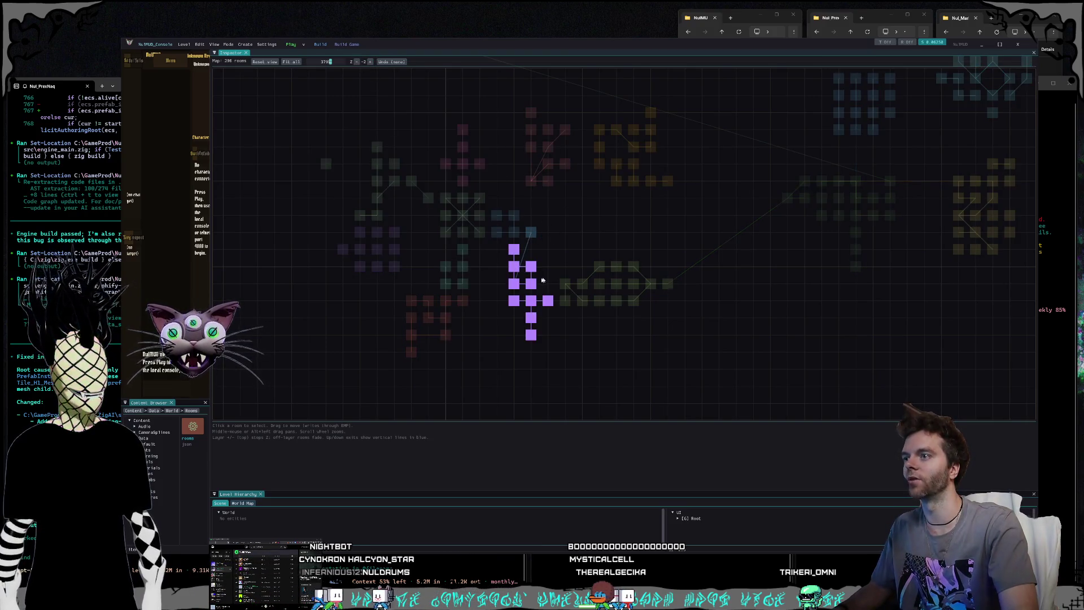
{"action": "mouse_move", "coordinate": [514, 256]}
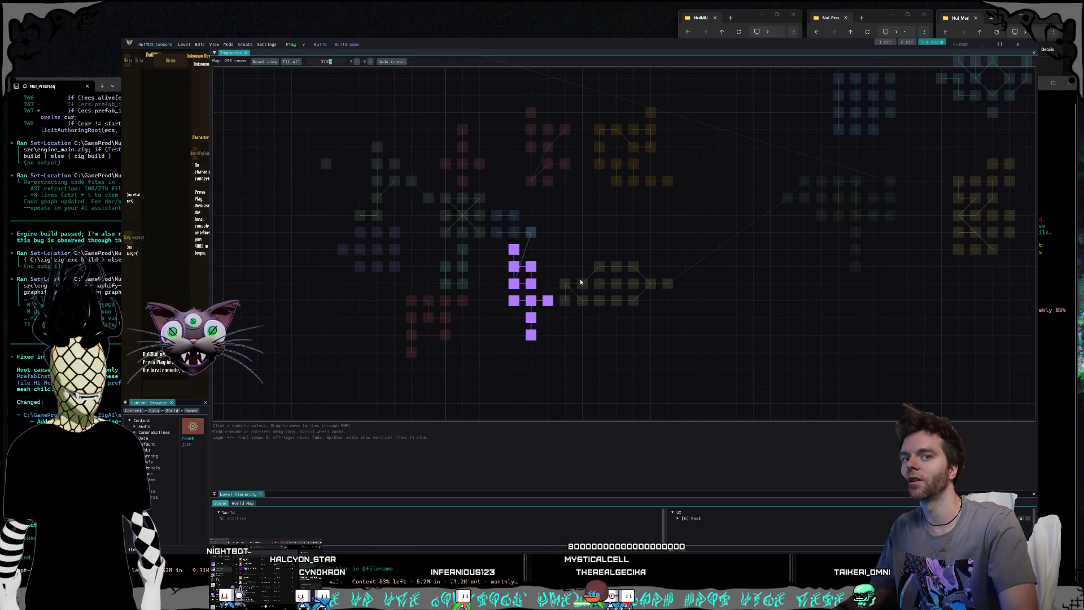
{"action": "left_click_drag", "start_coordinate": [637, 231], "coordinate": [673, 254]}
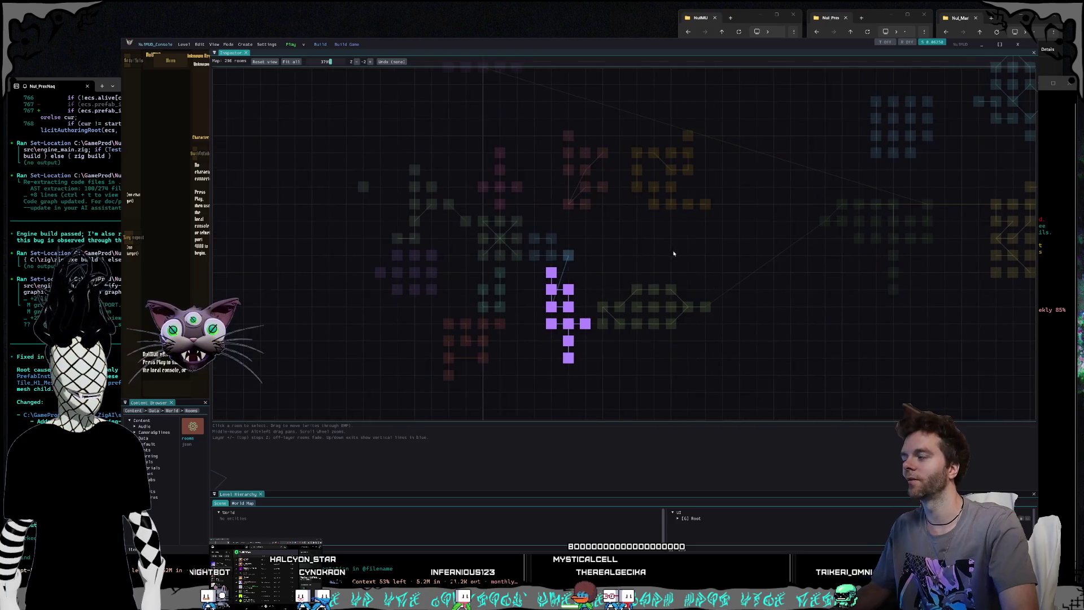
{"action": "left_click", "coordinate": [370, 62]}
{"action": "left_click", "coordinate": [369, 62]}
{"action": "scroll", "coordinate": [598, 186], "scroll_direction": "down", "scroll_amount": 3}
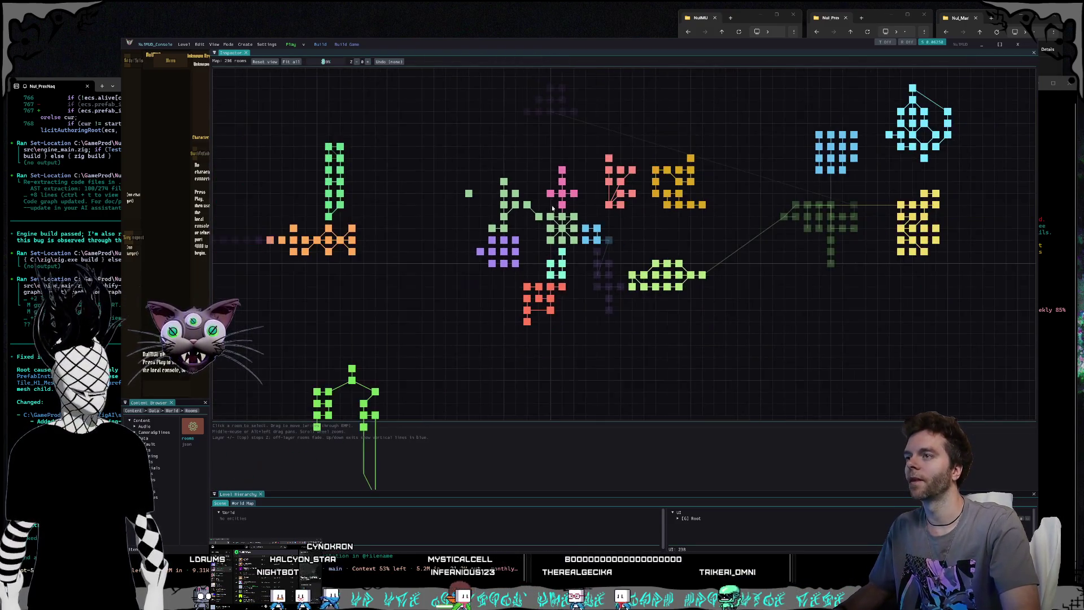
Step: Zoom and pan the room map to reveal more cyan and yellow rooms on the right
{"action": "scroll", "coordinate": [476, 206], "scroll_direction": "up", "scroll_amount": 3}
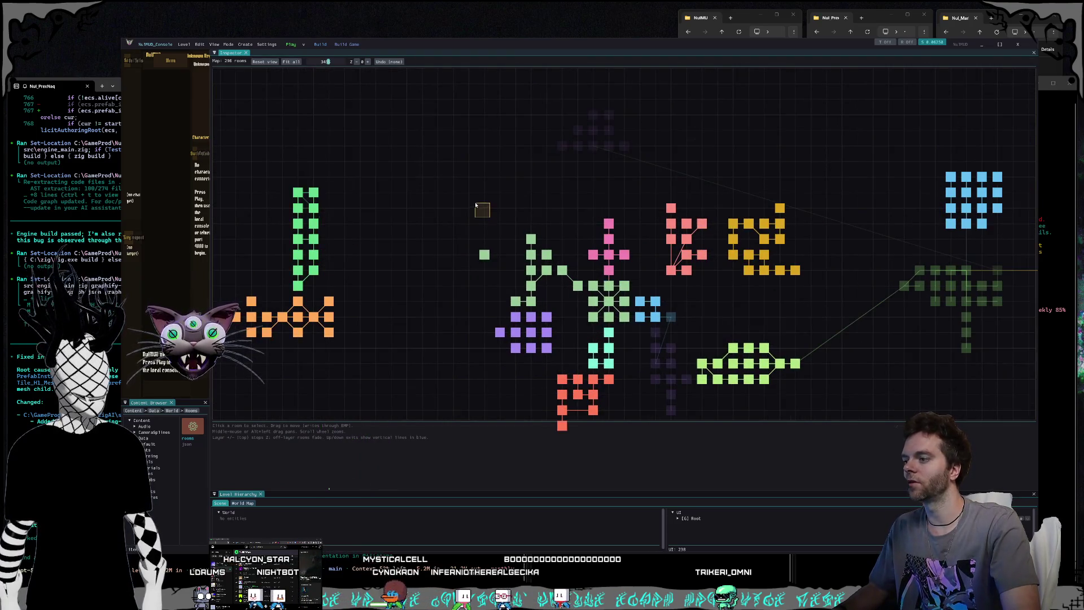
{"action": "left_click_drag", "start_coordinate": [476, 206], "coordinate": [444, 187]}
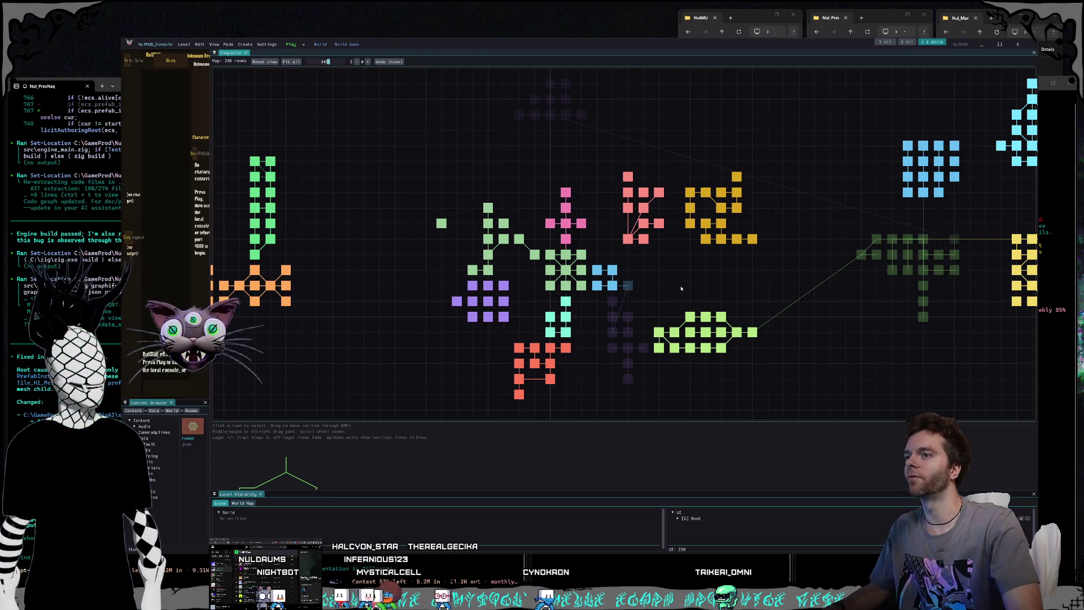
{"action": "left_click_drag", "start_coordinate": [697, 280], "coordinate": [650, 273]}
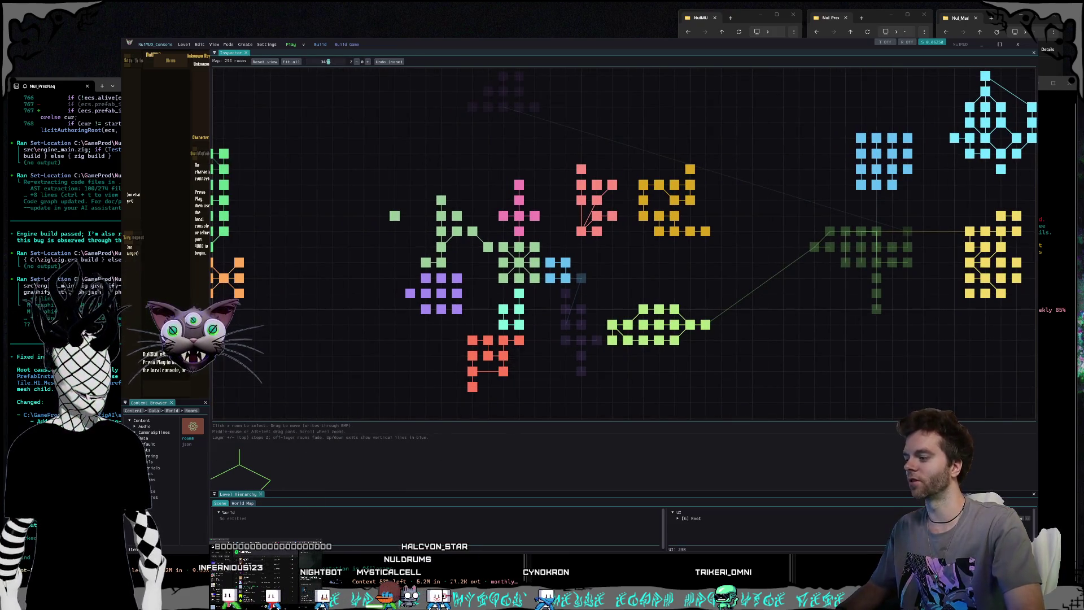
Step: Glance through the Nuldrums map chat in Claude, then return to the room map
{"action": "key", "text": "alt+Tab"}
{"action": "scroll", "coordinate": [738, 270], "scroll_direction": "up", "scroll_amount": 1}
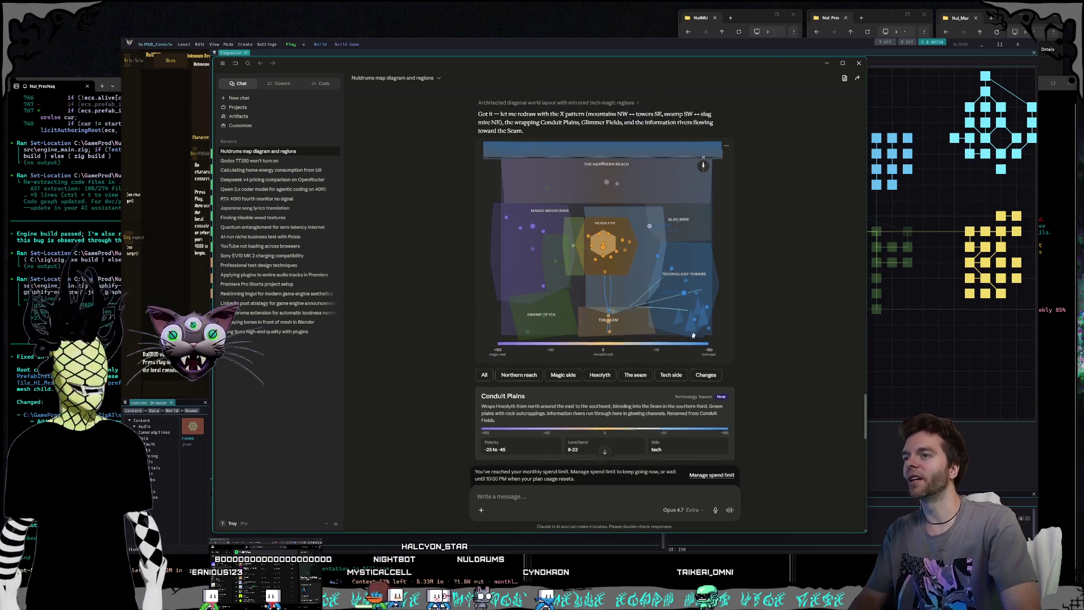
{"action": "scroll", "coordinate": [675, 290], "scroll_direction": "up", "scroll_amount": 3}
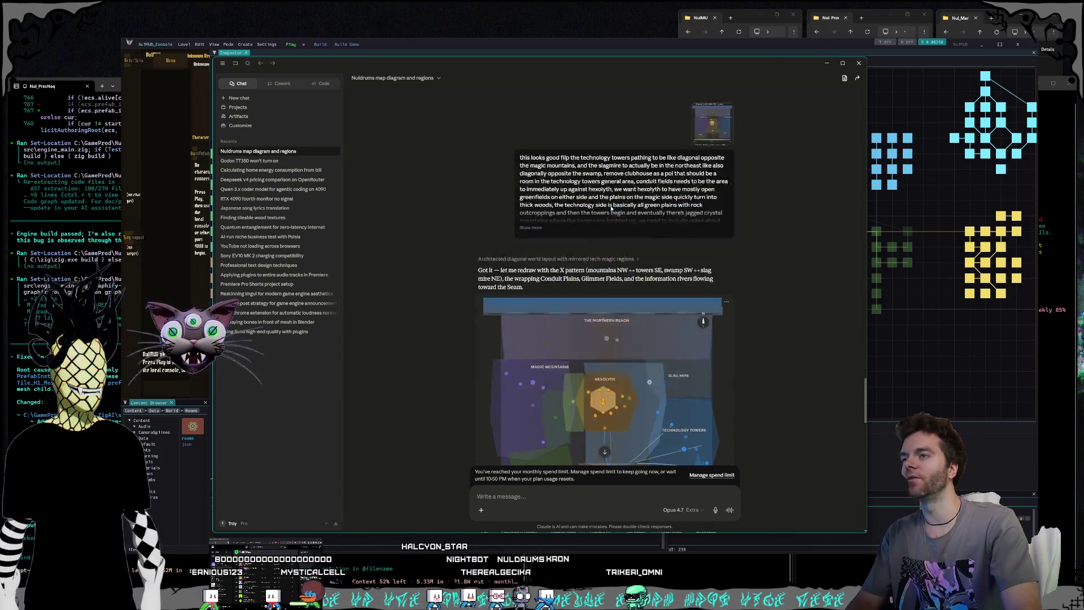
{"action": "scroll", "coordinate": [609, 215], "scroll_direction": "down", "scroll_amount": 2}
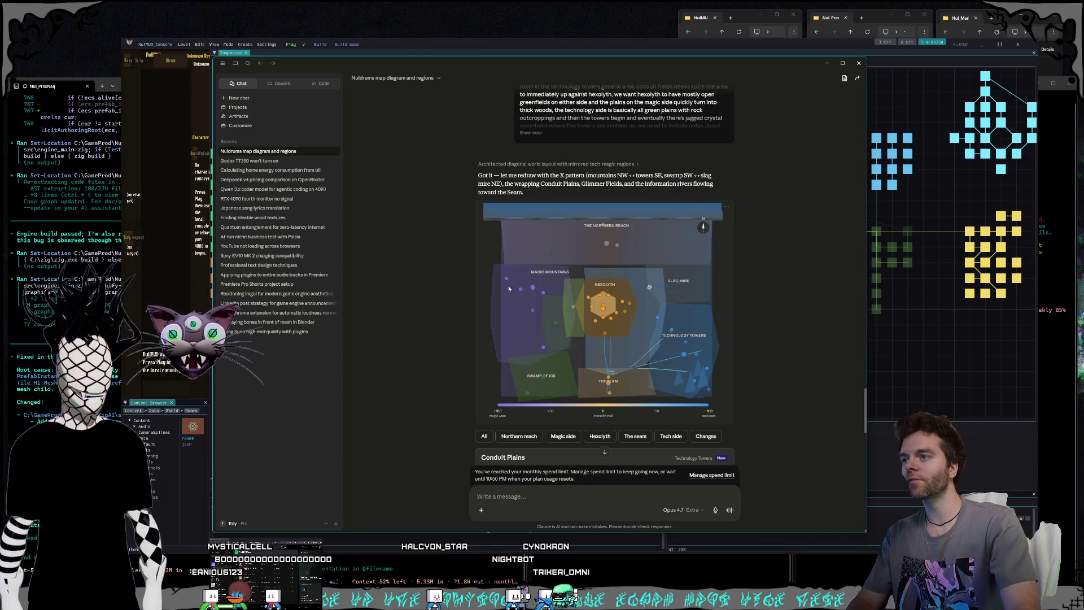
{"action": "key", "text": "alt+Tab"}
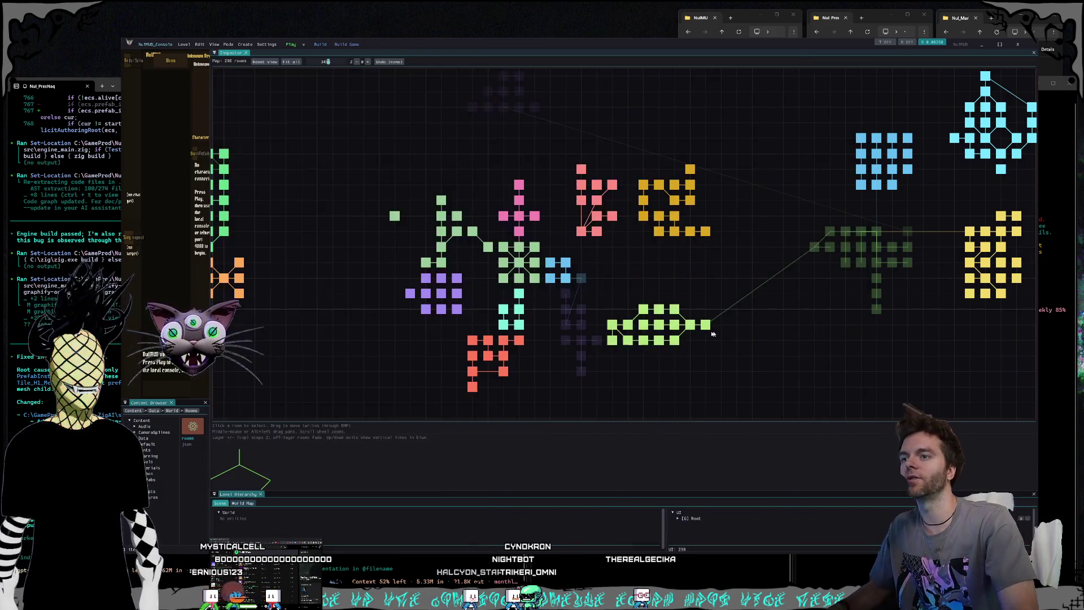
Step: Box-select a room group and the tall green column, clear the selection, then bring Claude forward
{"action": "scroll", "coordinate": [432, 280], "scroll_direction": "down", "scroll_amount": 4}
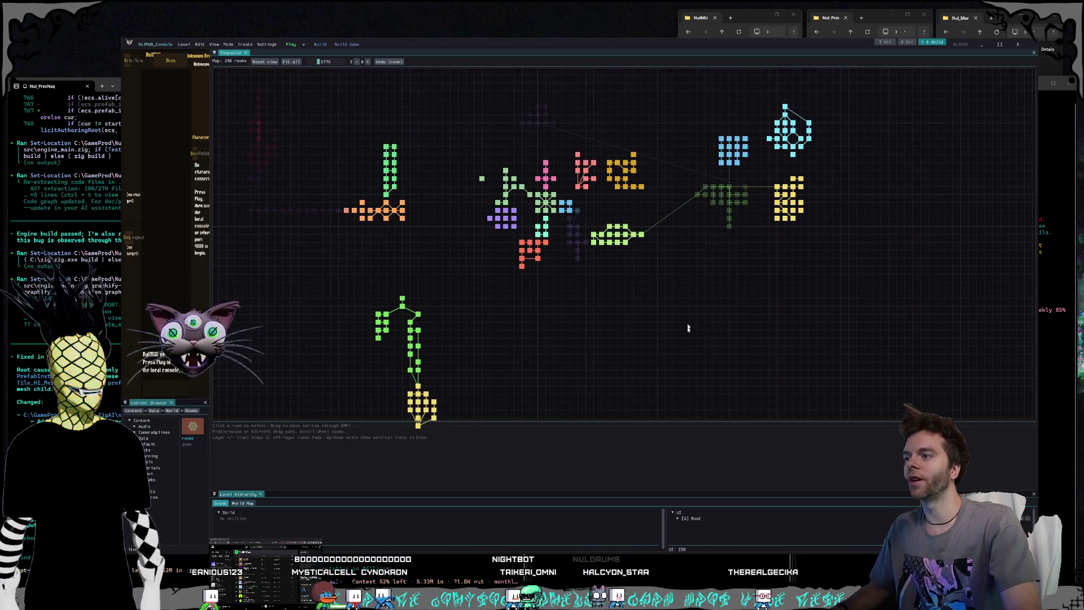
{"action": "left_click_drag", "start_coordinate": [666, 211], "coordinate": [782, 283]}
{"action": "mouse_move", "coordinate": [849, 332]}
{"action": "left_mouse_down"}
{"action": "mouse_move", "coordinate": [772, 308]}
{"action": "mouse_move", "coordinate": [660, 217]}
{"action": "left_mouse_up"}
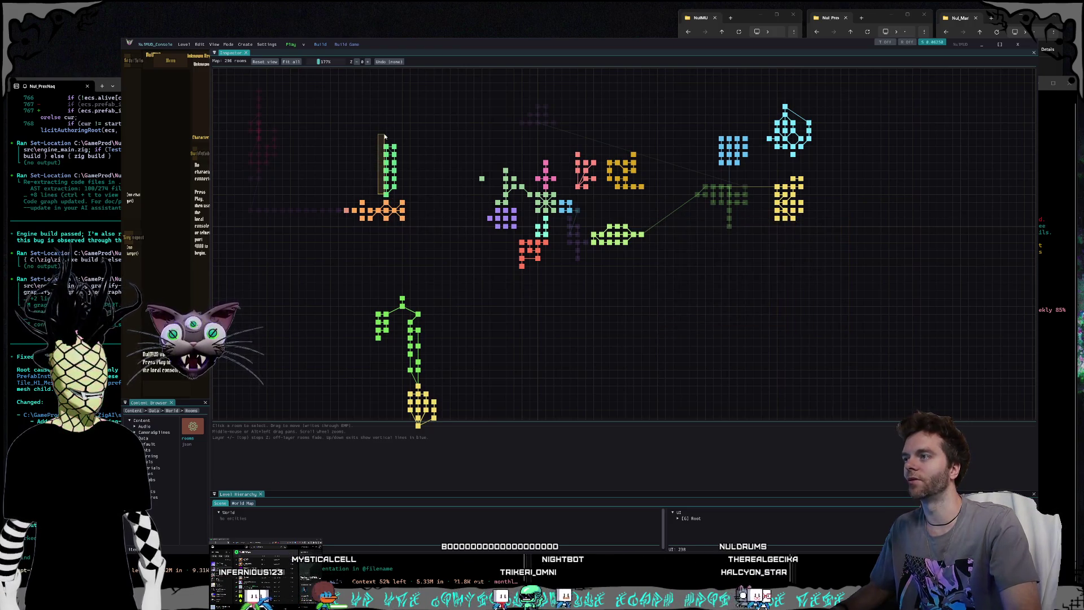
{"action": "left_click", "coordinate": [386, 187]}
{"action": "mouse_move", "coordinate": [367, 136]}
{"action": "left_mouse_down"}
{"action": "mouse_move", "coordinate": [399, 214]}
{"action": "mouse_move", "coordinate": [362, 126]}
{"action": "left_mouse_up"}
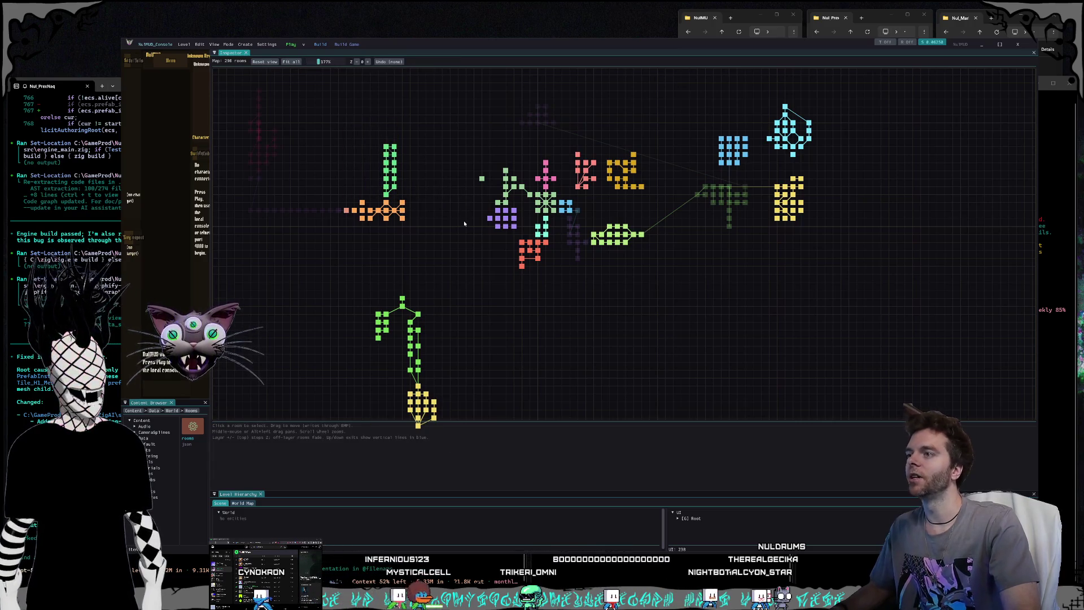
{"action": "left_click_drag", "start_coordinate": [452, 210], "coordinate": [470, 251]}
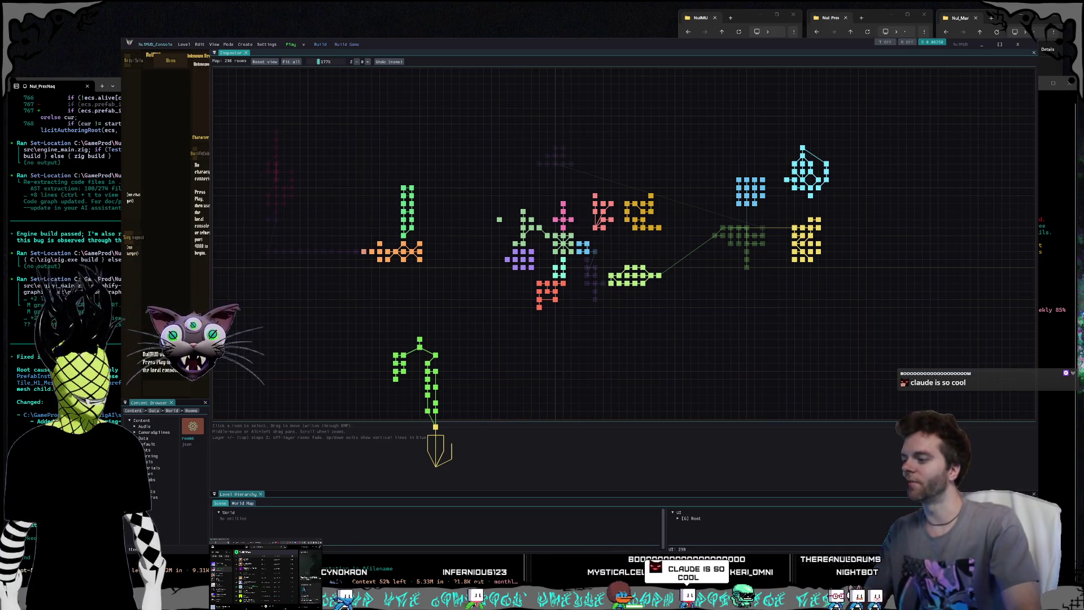
{"action": "left_click", "coordinate": [345, 555]}
Step: Scroll up the Nuldrums map chat, briefly comparing it against the room map
{"action": "scroll", "coordinate": [578, 332], "scroll_direction": "up", "scroll_amount": 15}
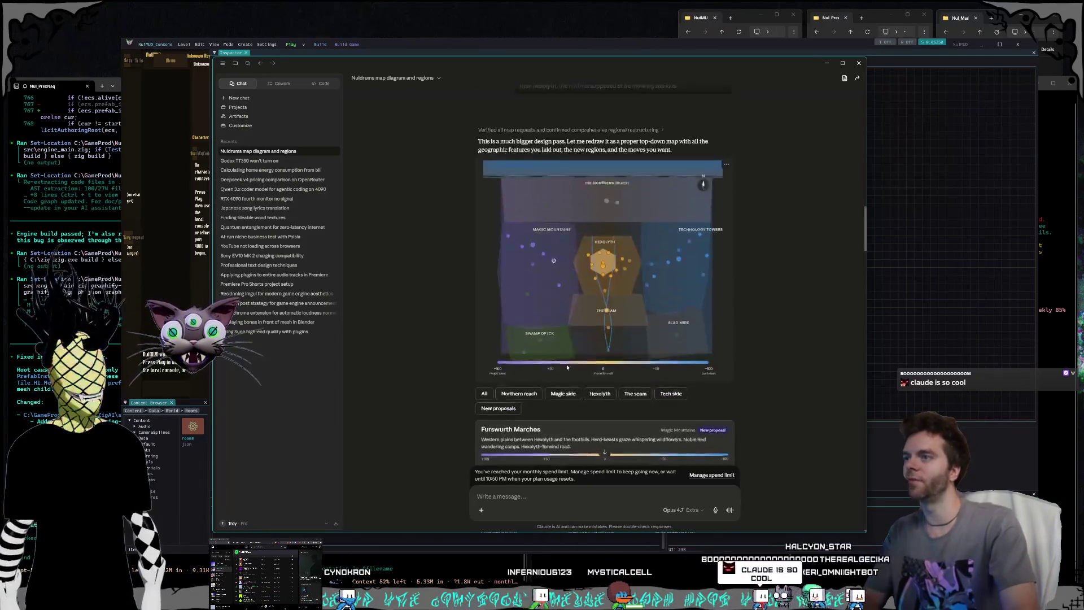
{"action": "scroll", "coordinate": [600, 331], "scroll_direction": "up", "scroll_amount": 3}
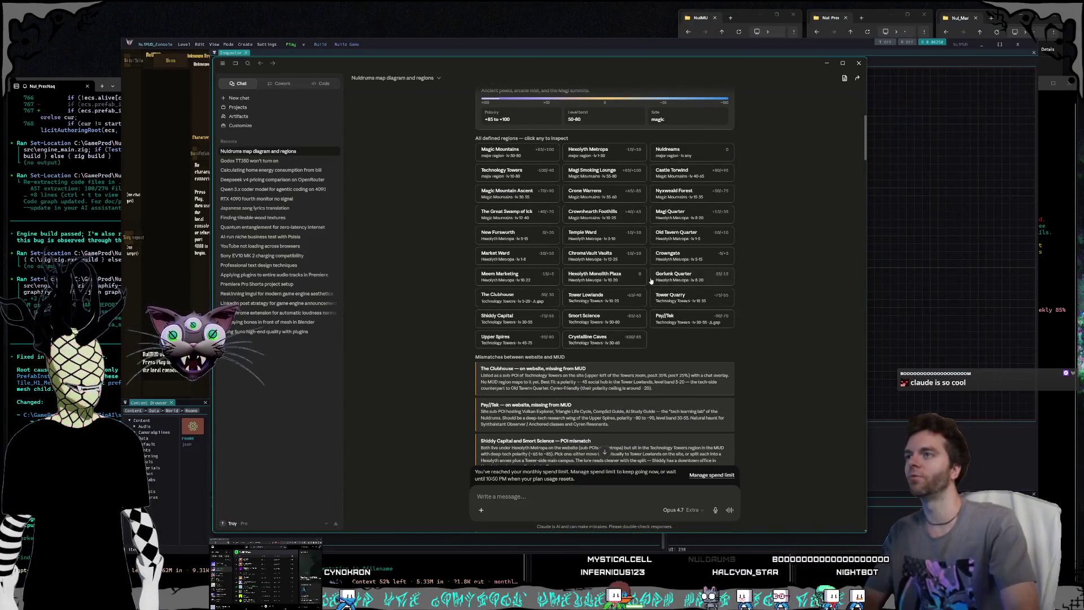
{"action": "scroll", "coordinate": [651, 281], "scroll_direction": "up", "scroll_amount": 5}
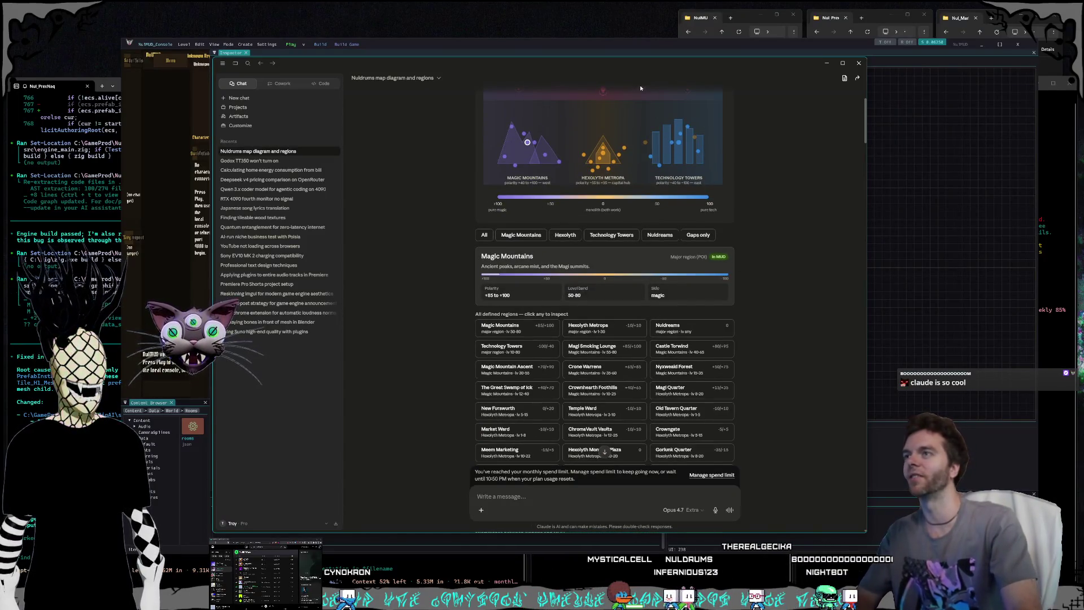
{"action": "key", "text": "alt+Tab"}
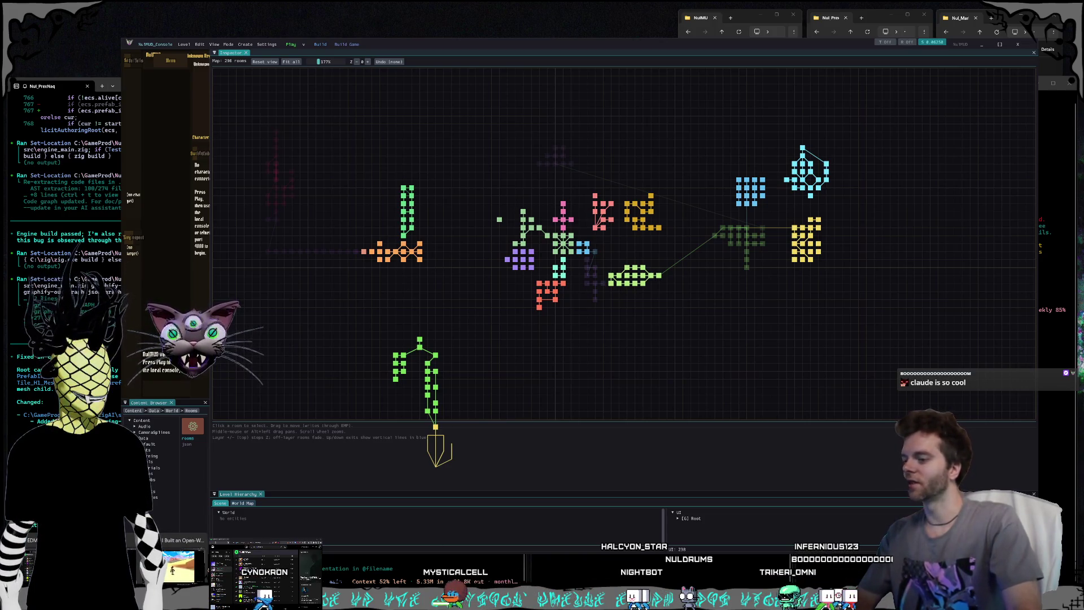
{"action": "key", "text": "alt+Tab"}
{"action": "scroll", "coordinate": [622, 234], "scroll_direction": "up", "scroll_amount": 3}
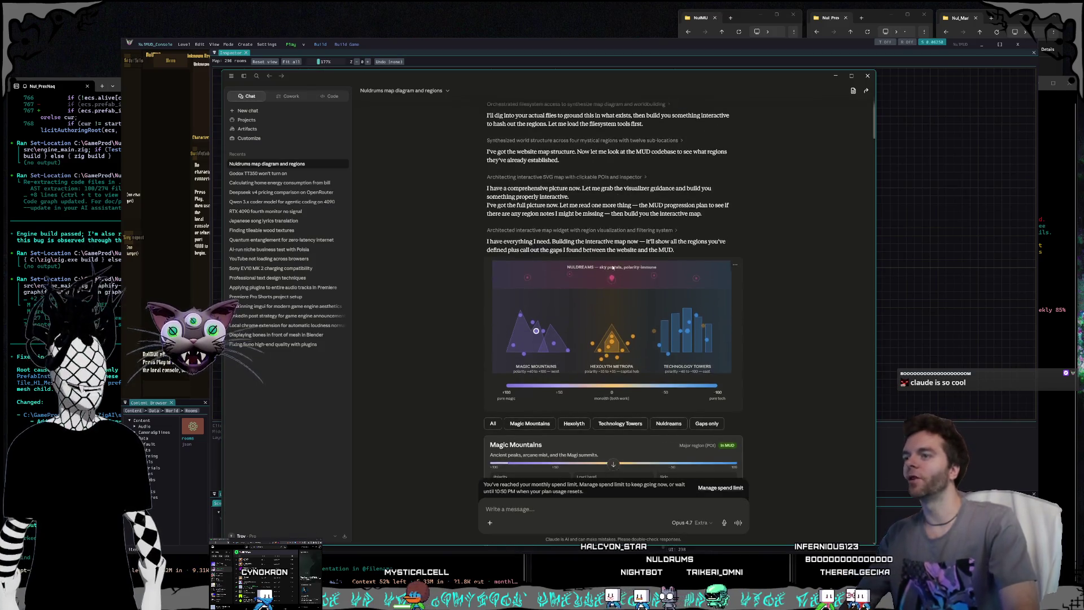
{"action": "scroll", "coordinate": [514, 270], "scroll_direction": "down", "scroll_amount": 1}
Step: Show region cards for Nyxweald Forest, Hexolyth Metropa and ChromaVault Vaults
{"action": "left_click", "coordinate": [554, 284]}
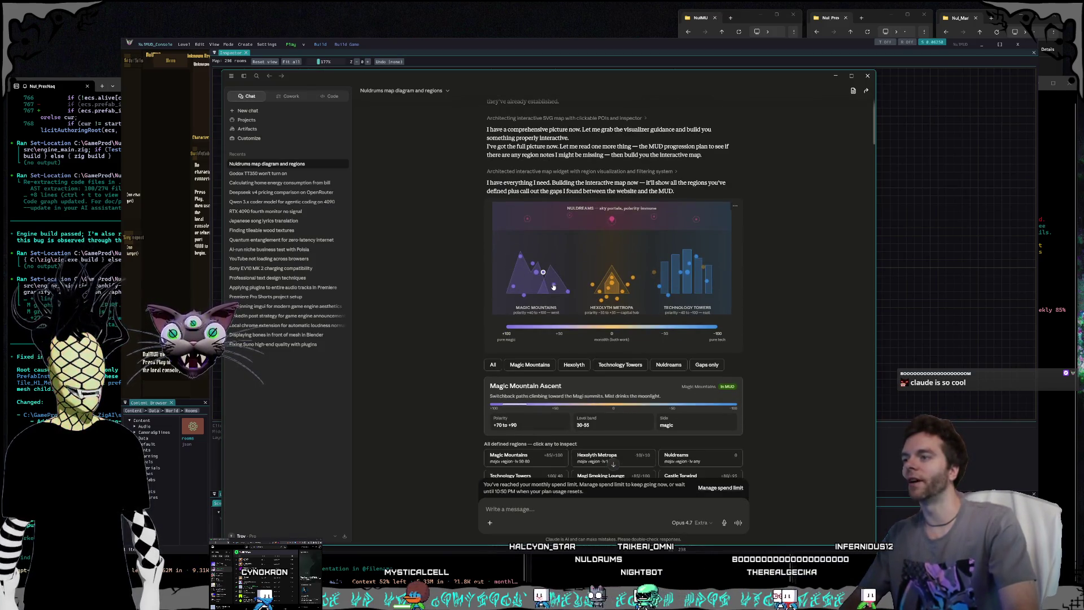
{"action": "left_click", "coordinate": [611, 282]}
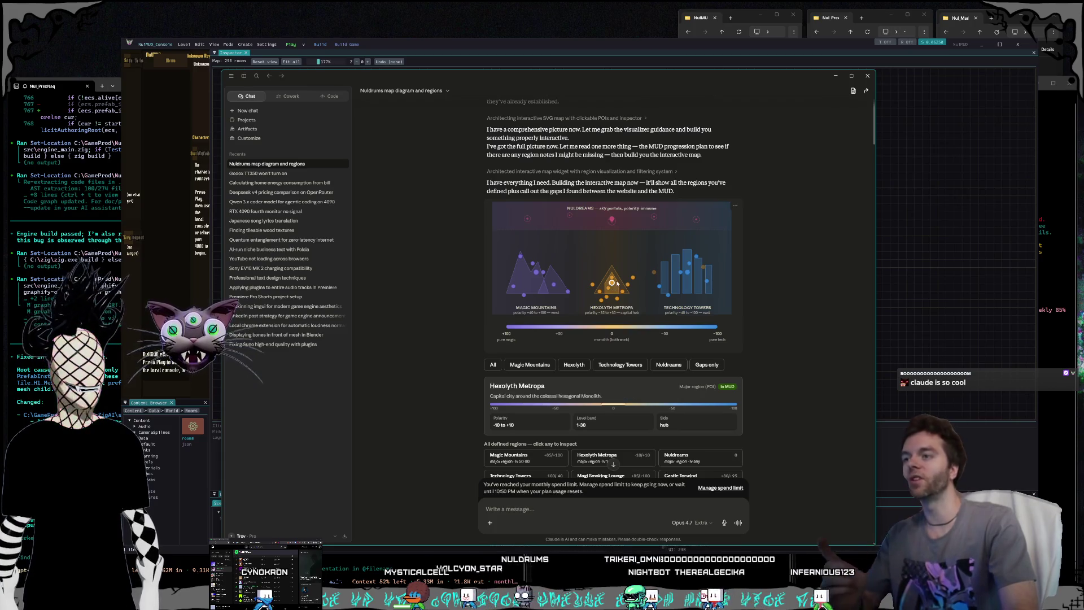
{"action": "left_click", "coordinate": [622, 292]}
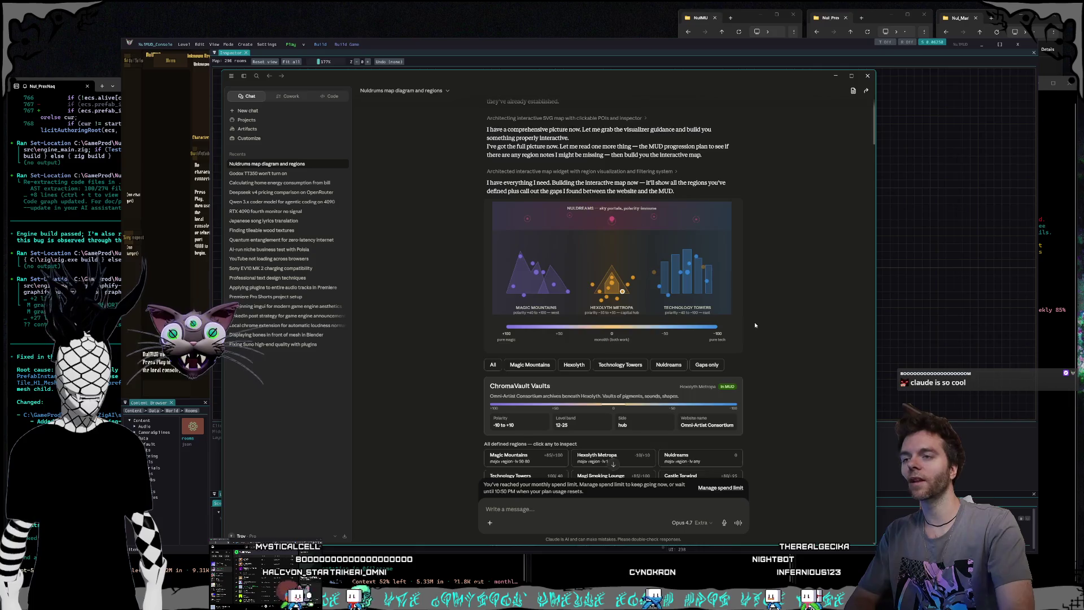
Step: On the redrawn map, inspect ChromaVault Vaults, Meem Marketing, Smort Science, Tower Lowlands and Echo Mausoleum
{"action": "scroll", "coordinate": [755, 325], "scroll_direction": "down", "scroll_amount": 1}
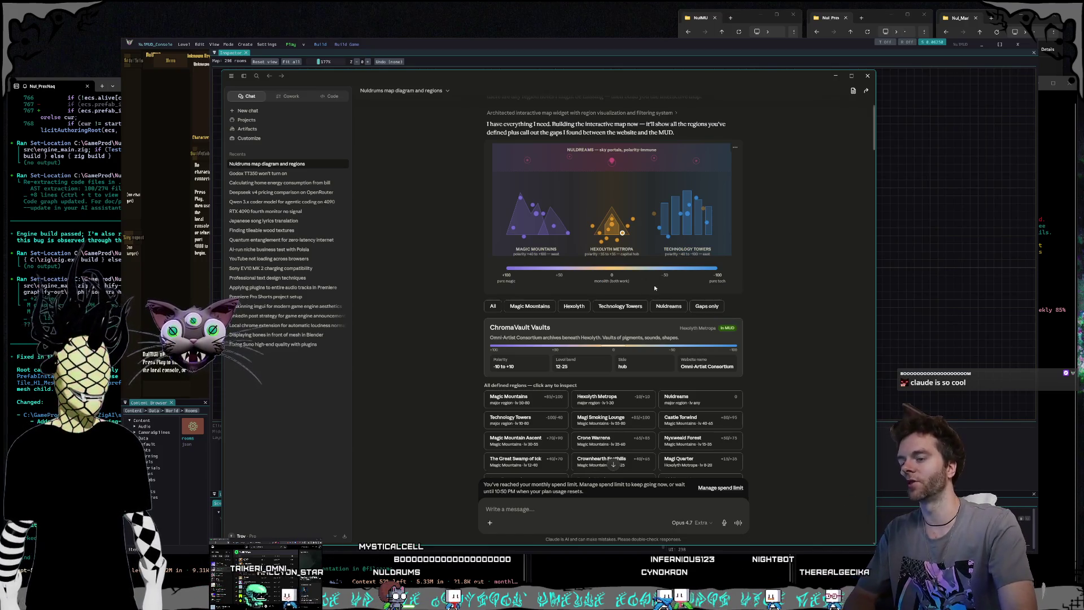
{"action": "scroll", "coordinate": [650, 289], "scroll_direction": "down", "scroll_amount": 2}
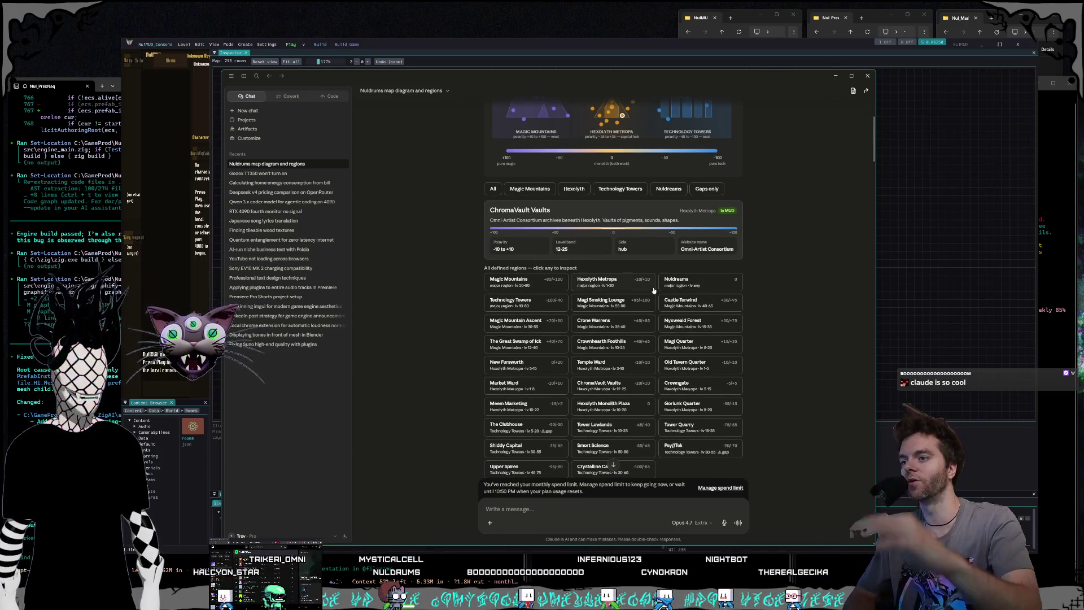
{"action": "scroll", "coordinate": [650, 285], "scroll_direction": "down", "scroll_amount": 8}
{"action": "scroll", "coordinate": [632, 275], "scroll_direction": "up", "scroll_amount": 10}
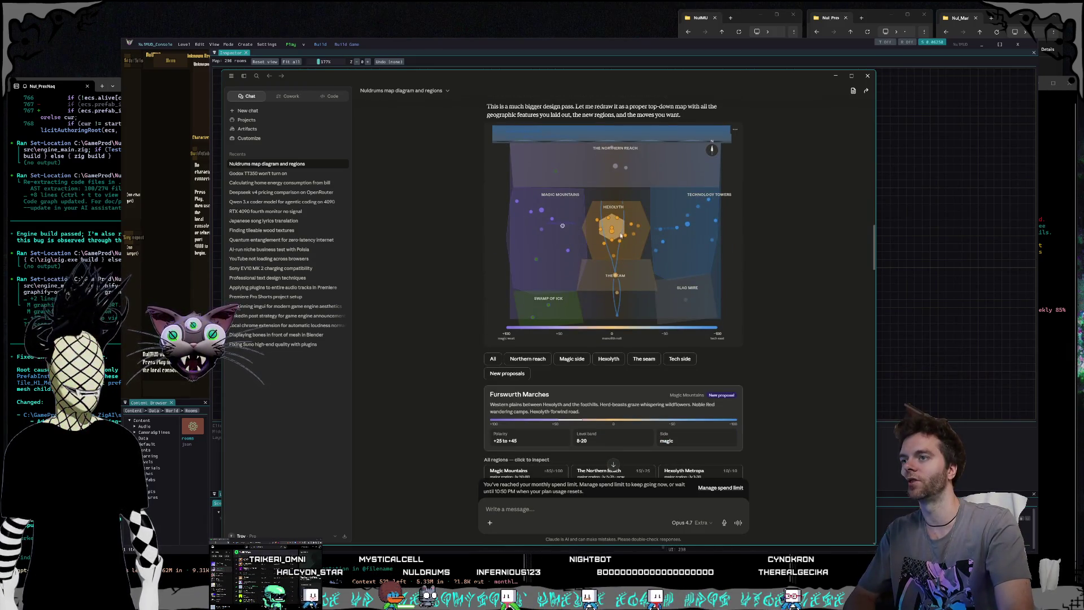
{"action": "left_click", "coordinate": [621, 240]}
{"action": "left_click", "coordinate": [625, 235]}
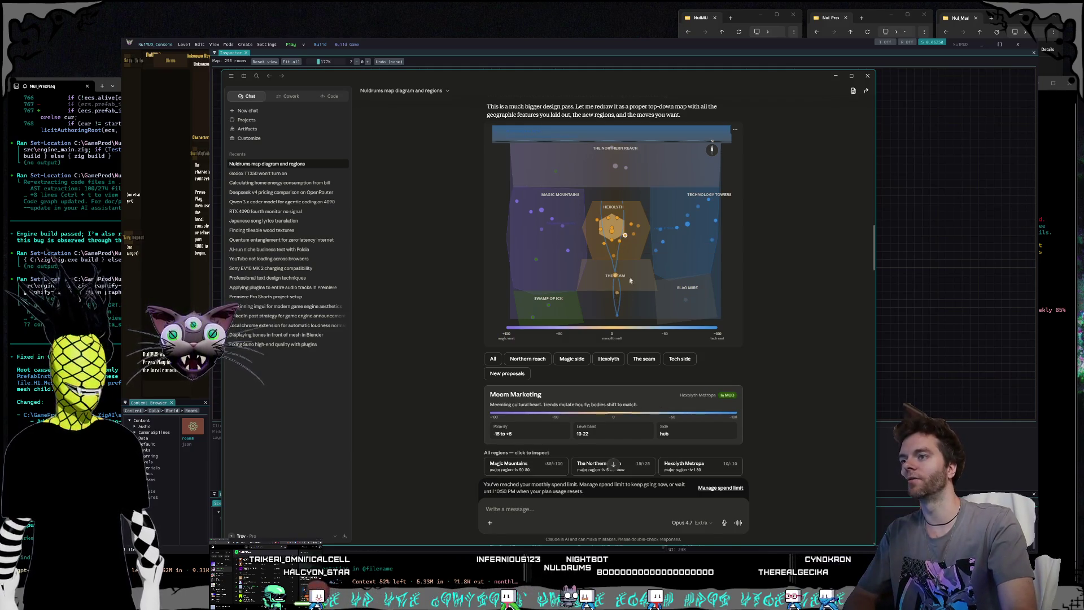
{"action": "left_click", "coordinate": [638, 226]}
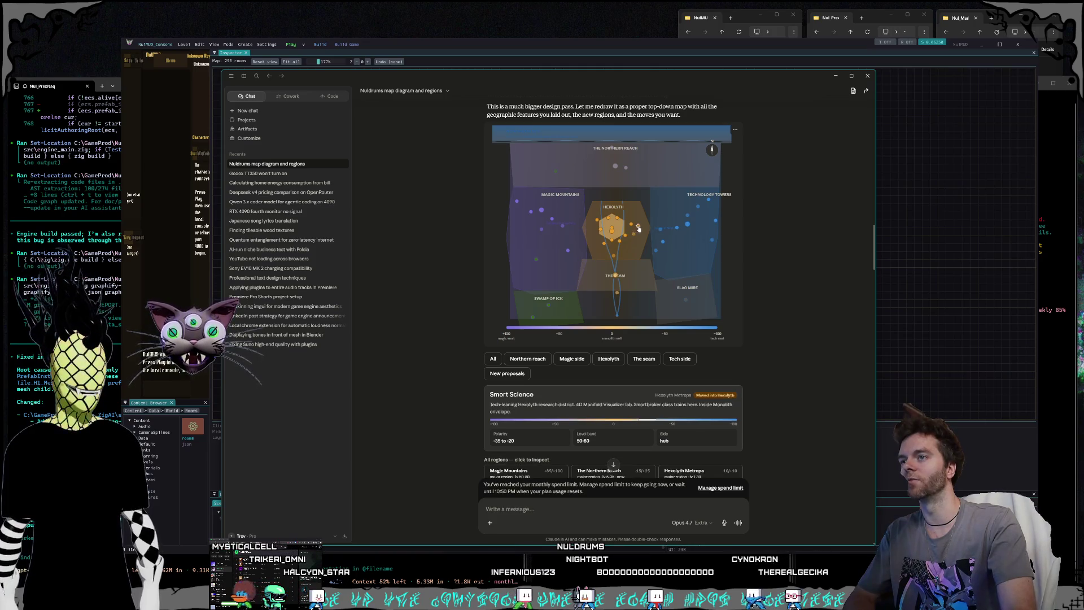
{"action": "left_click", "coordinate": [663, 242]}
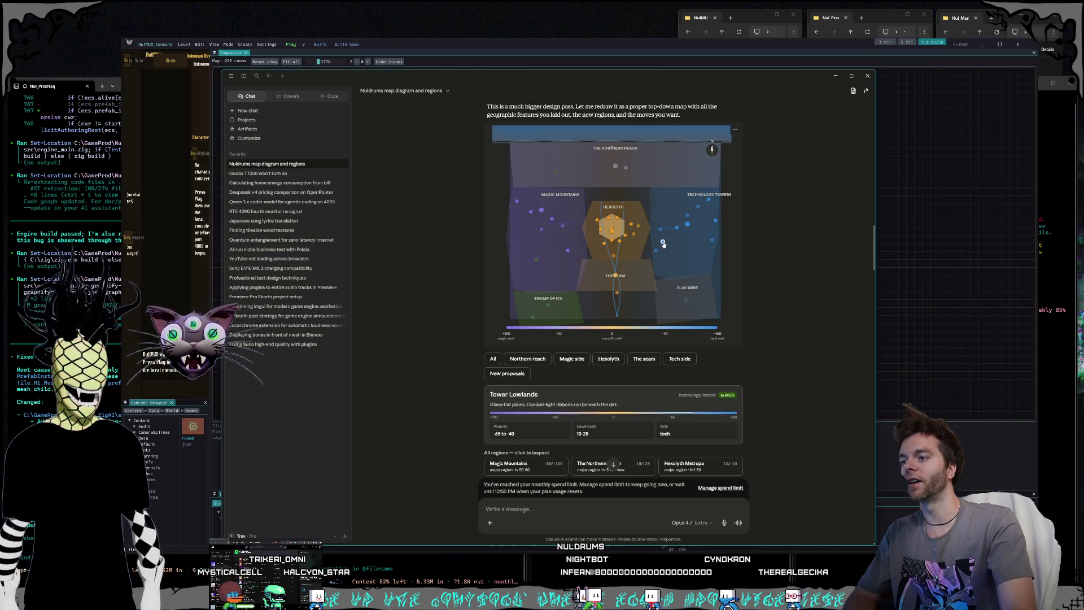
{"action": "left_click", "coordinate": [712, 240]}
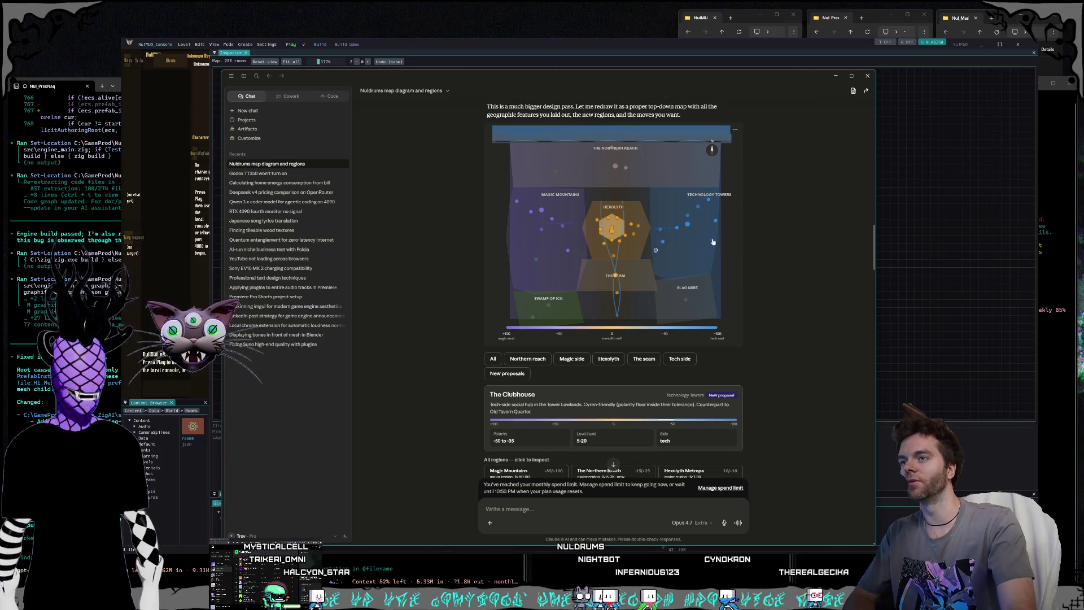
Step: Inspect The Slag Mire, The Great Swamp of Ick, The Northern Reach and The Clubhouse regions
{"action": "left_click", "coordinate": [686, 300]}
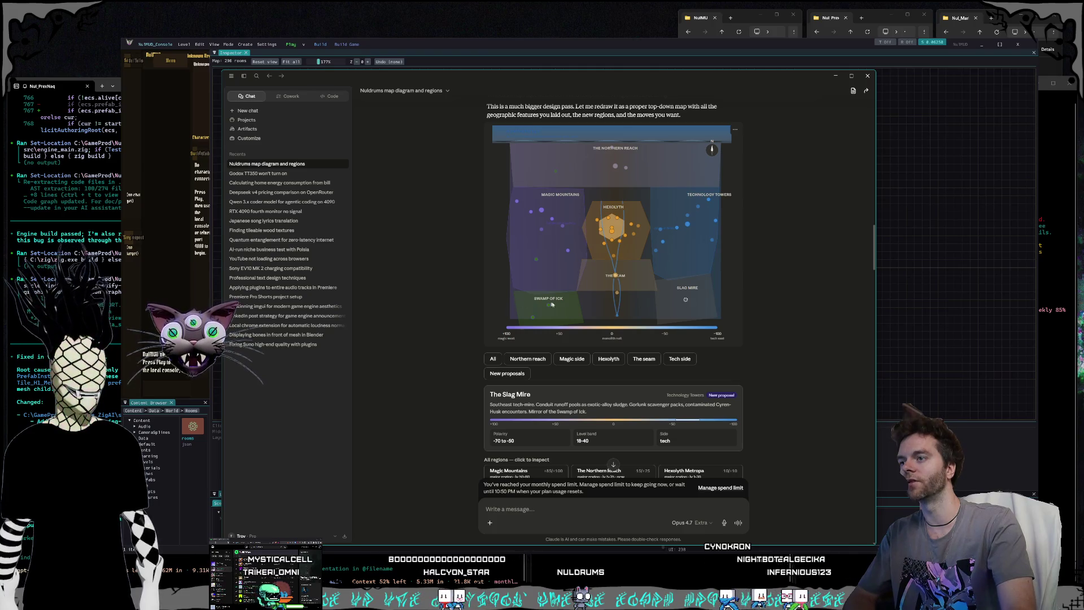
{"action": "left_click", "coordinate": [549, 306]}
{"action": "left_click", "coordinate": [685, 302]}
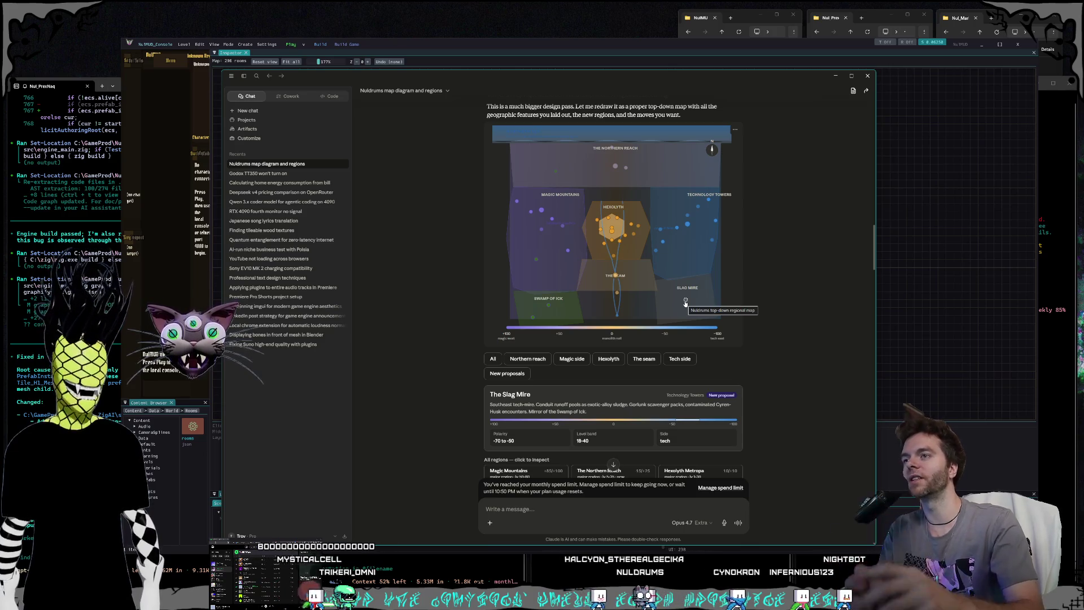
{"action": "left_click", "coordinate": [619, 169]}
{"action": "left_click", "coordinate": [657, 249]}
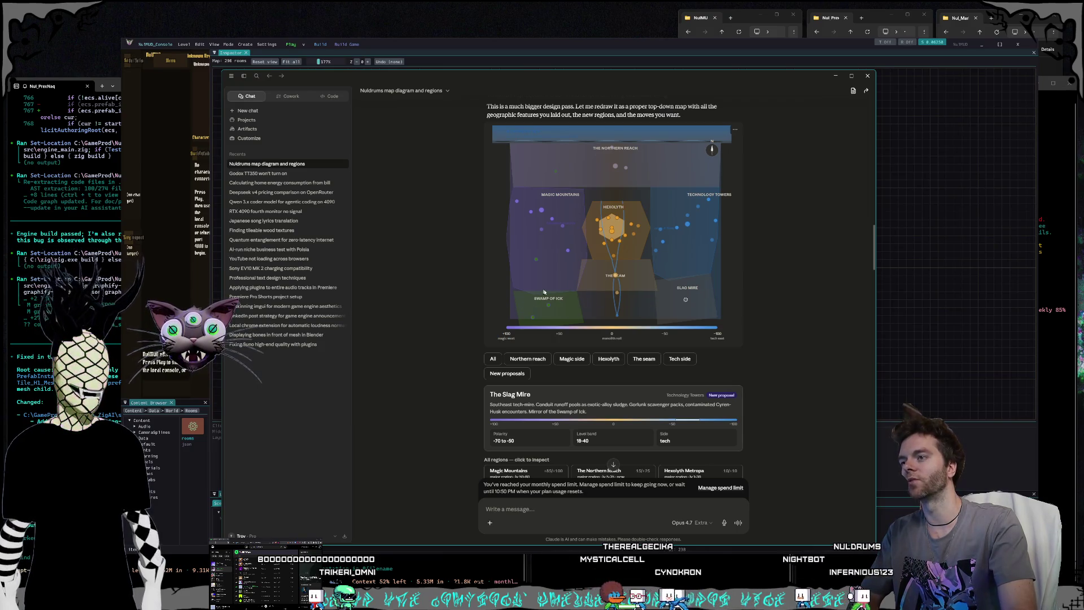
{"action": "scroll", "coordinate": [679, 273], "scroll_direction": "down", "scroll_amount": 3}
Step: Scroll through the redrawn Nuldrums region diagram and region grid, then bring the NuMUD editor forward
{"action": "scroll", "coordinate": [667, 265], "scroll_direction": "up", "scroll_amount": 2}
{"action": "scroll", "coordinate": [650, 254], "scroll_direction": "down", "scroll_amount": 5}
{"action": "scroll", "coordinate": [636, 248], "scroll_direction": "up", "scroll_amount": 1}
{"action": "scroll", "coordinate": [636, 249], "scroll_direction": "down", "scroll_amount": 10}
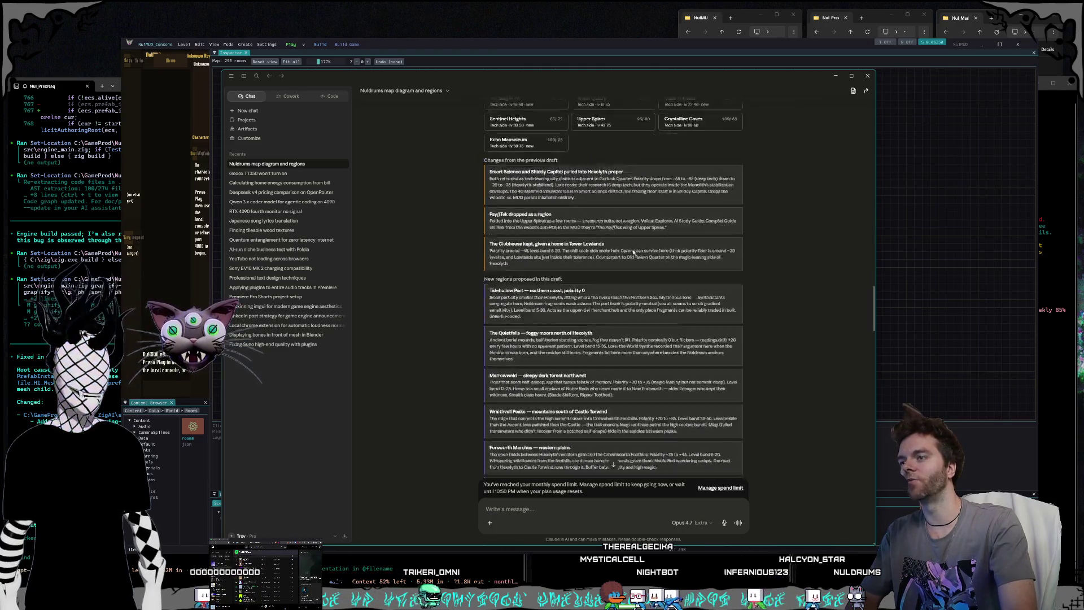
{"action": "scroll", "coordinate": [636, 253], "scroll_direction": "up", "scroll_amount": 10}
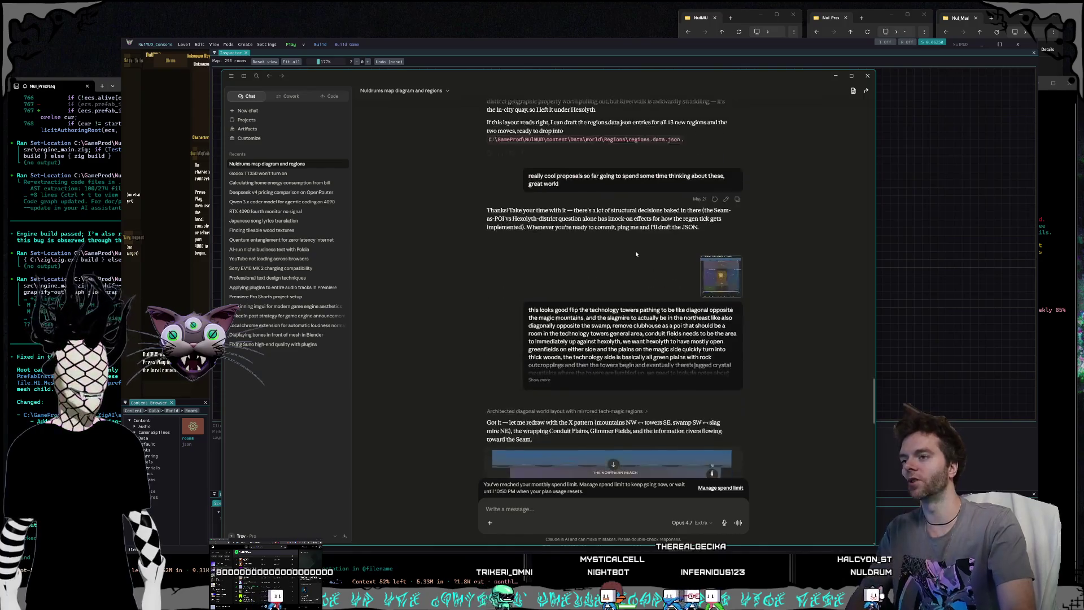
{"action": "scroll", "coordinate": [635, 255], "scroll_direction": "down", "scroll_amount": 2}
{"action": "scroll", "coordinate": [650, 260], "scroll_direction": "up", "scroll_amount": 2}
{"action": "scroll", "coordinate": [621, 248], "scroll_direction": "up", "scroll_amount": 1}
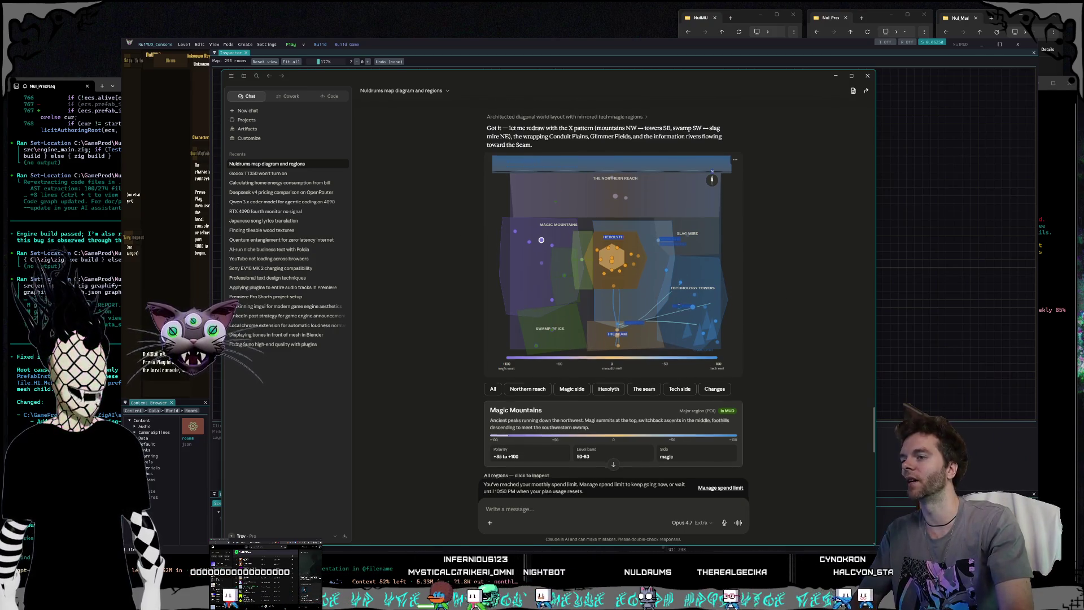
{"action": "scroll", "coordinate": [591, 344], "scroll_direction": "down", "scroll_amount": 1}
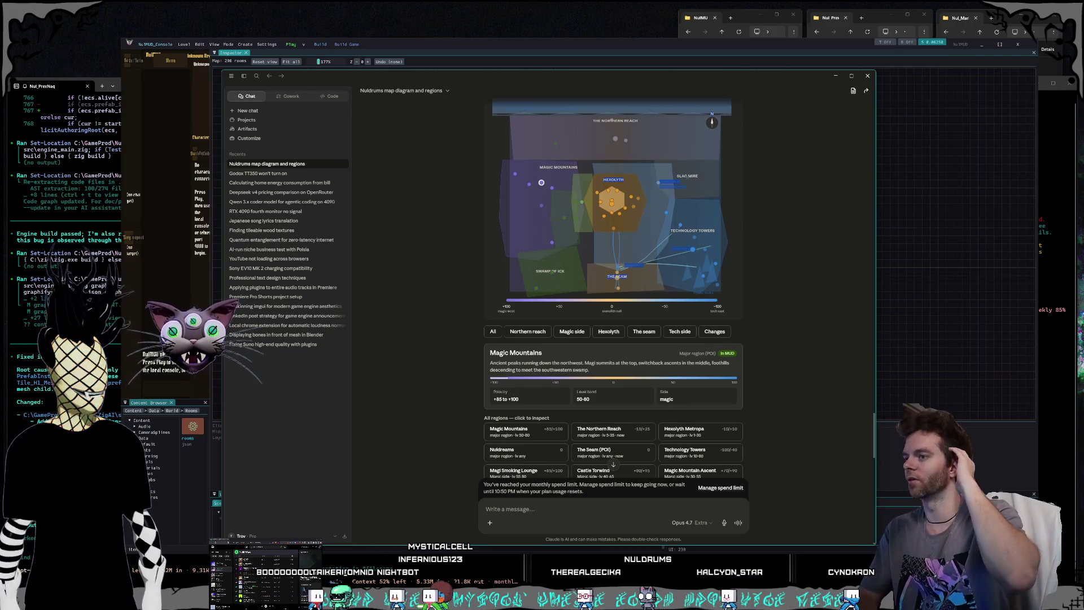
{"action": "left_click", "coordinate": [545, 42]}
{"action": "scroll", "coordinate": [690, 292], "scroll_direction": "down", "scroll_amount": 3}
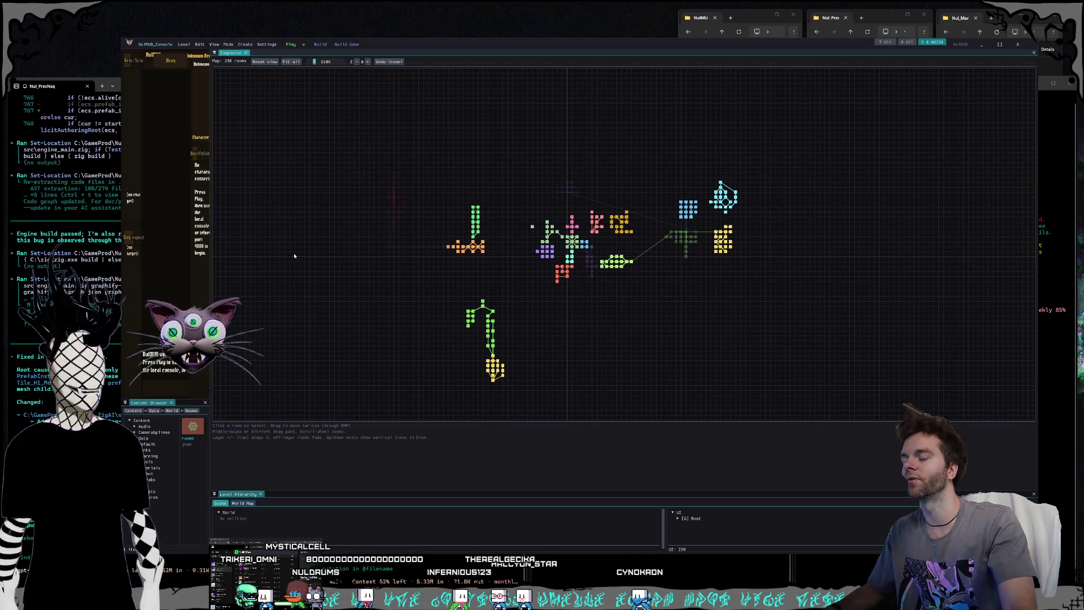
Step: Inspect the Gorlunk Gate, Hexolyth Monolith, Town Square and neighbouring rooms on the map
{"action": "scroll", "coordinate": [356, 333], "scroll_direction": "down", "scroll_amount": 1}
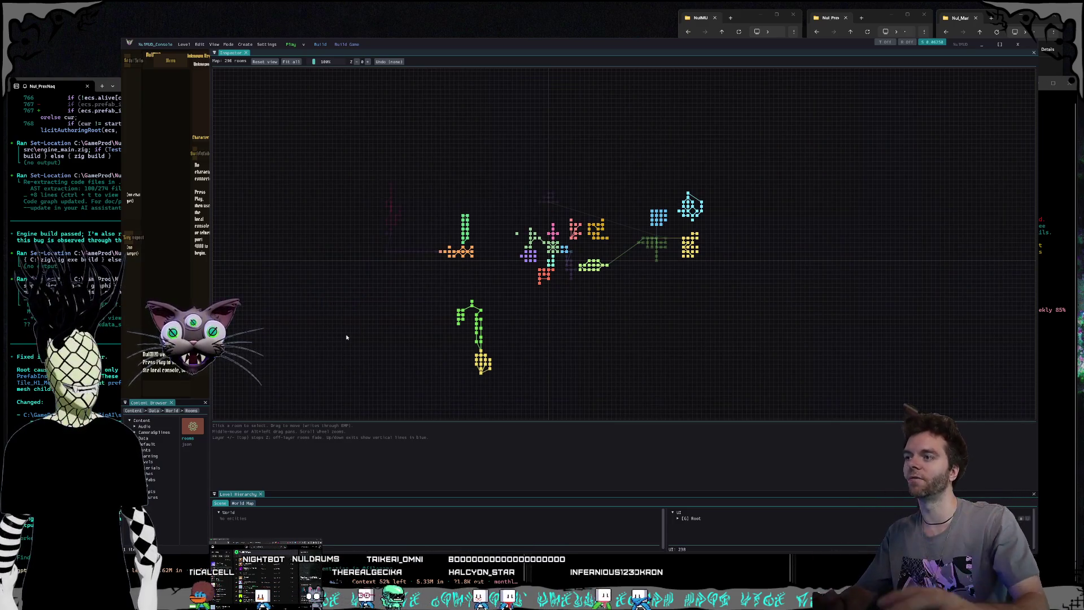
{"action": "left_click", "coordinate": [540, 282]}
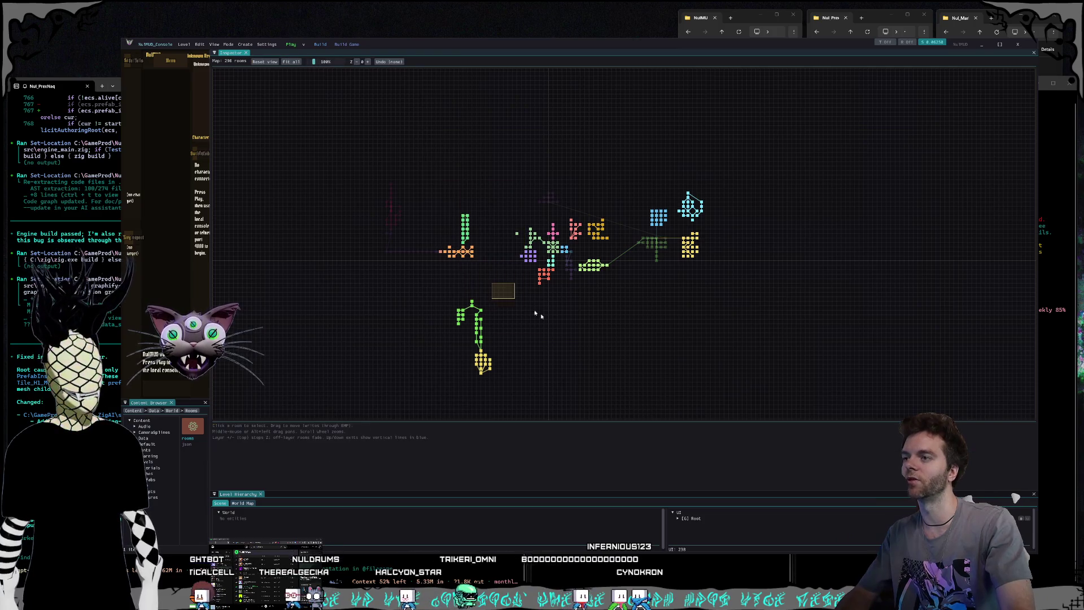
{"action": "left_click", "coordinate": [650, 356]}
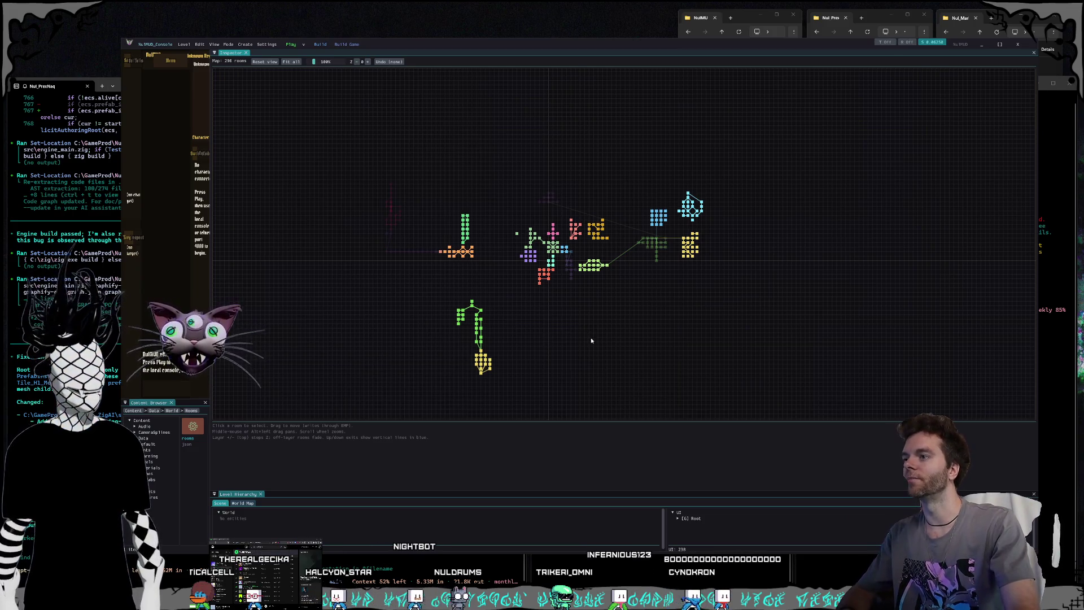
{"action": "left_click_drag", "start_coordinate": [586, 332], "coordinate": [567, 342]}
{"action": "scroll", "coordinate": [474, 262], "scroll_direction": "up", "scroll_amount": 3}
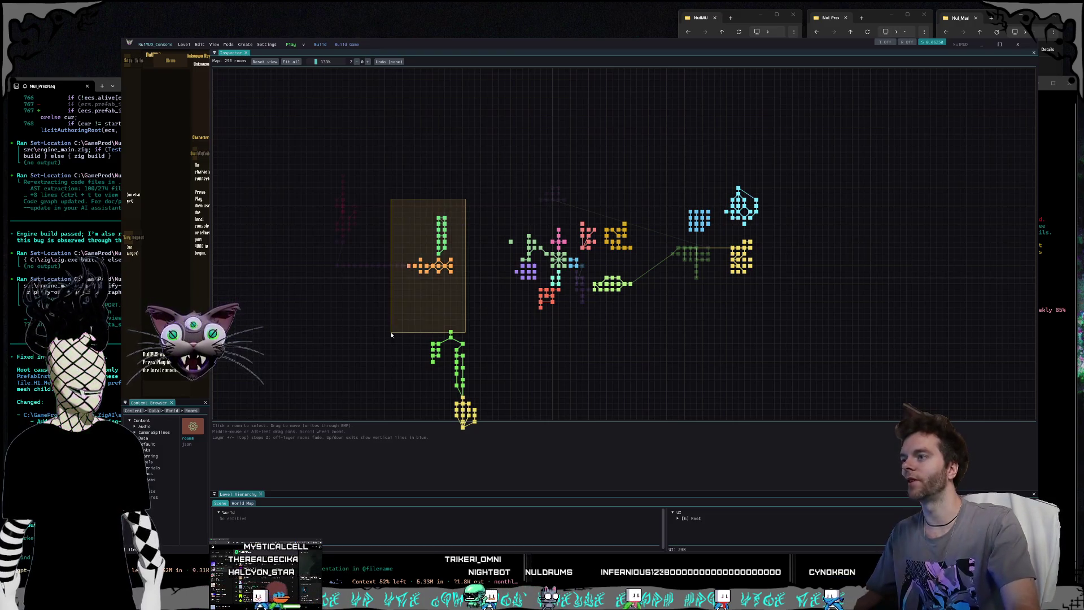
{"action": "scroll", "coordinate": [558, 272], "scroll_direction": "up", "scroll_amount": 10}
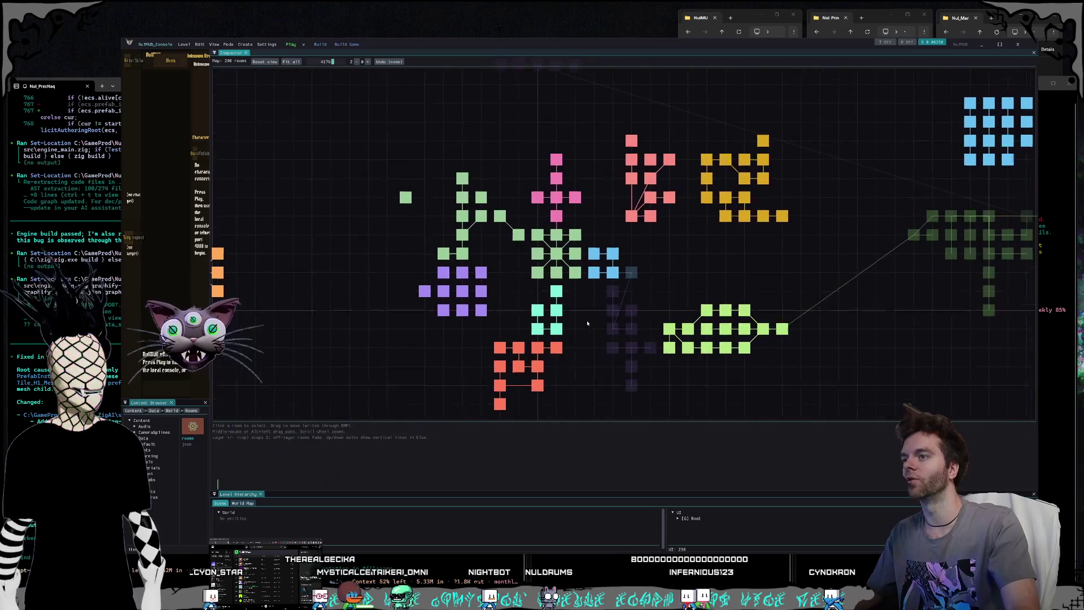
{"action": "left_click", "coordinate": [555, 252]}
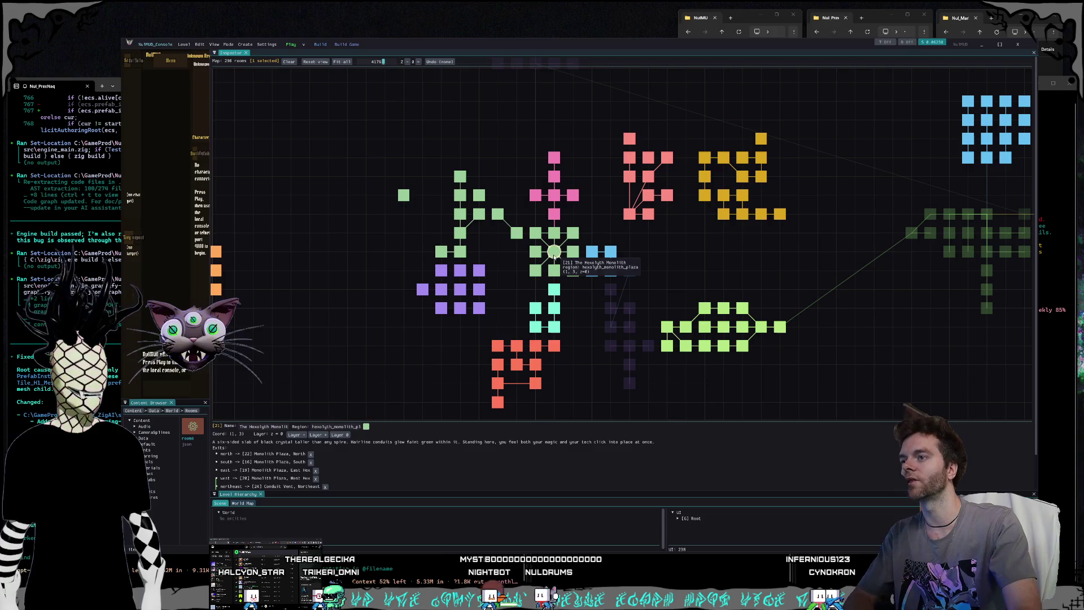
{"action": "left_click", "coordinate": [555, 289]}
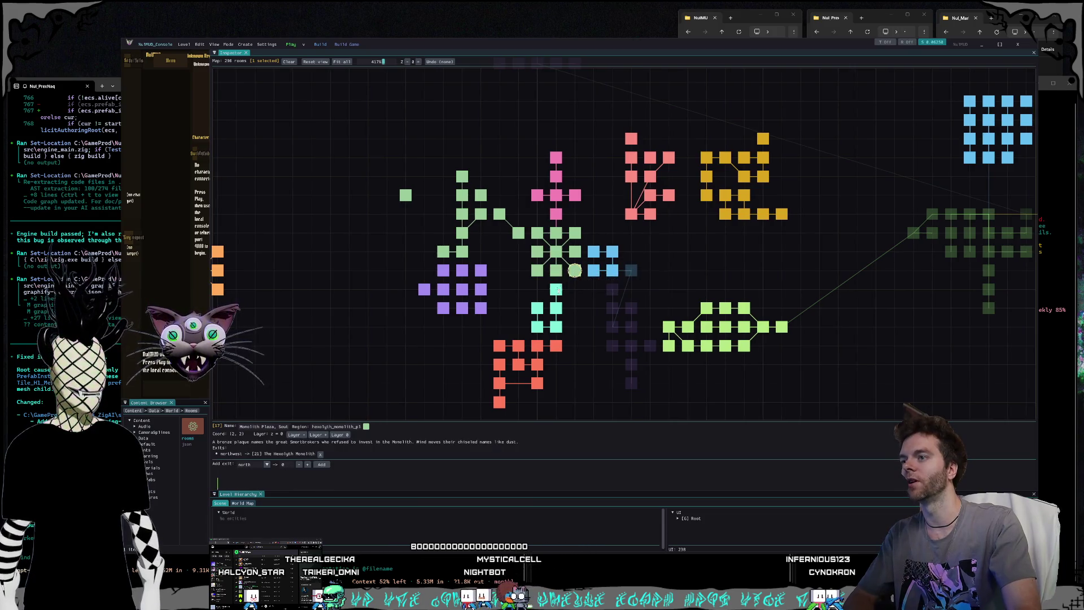
{"action": "left_click", "coordinate": [537, 327]}
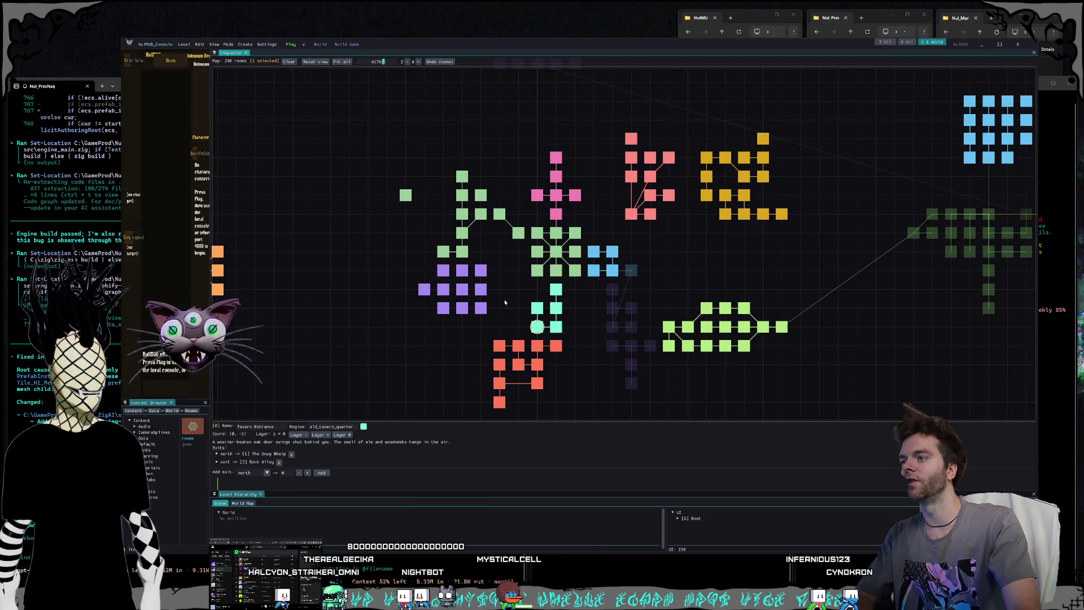
{"action": "left_click", "coordinate": [492, 270]}
Step: Box-select the purple room cluster and pan the map across
{"action": "mouse_move", "coordinate": [493, 266]}
{"action": "left_mouse_down"}
{"action": "mouse_move", "coordinate": [405, 320]}
{"action": "mouse_move", "coordinate": [485, 302]}
{"action": "mouse_move", "coordinate": [409, 321]}
{"action": "mouse_move", "coordinate": [413, 329]}
{"action": "mouse_move", "coordinate": [394, 303]}
{"action": "mouse_move", "coordinate": [401, 318]}
{"action": "mouse_move", "coordinate": [499, 260]}
{"action": "left_mouse_up"}
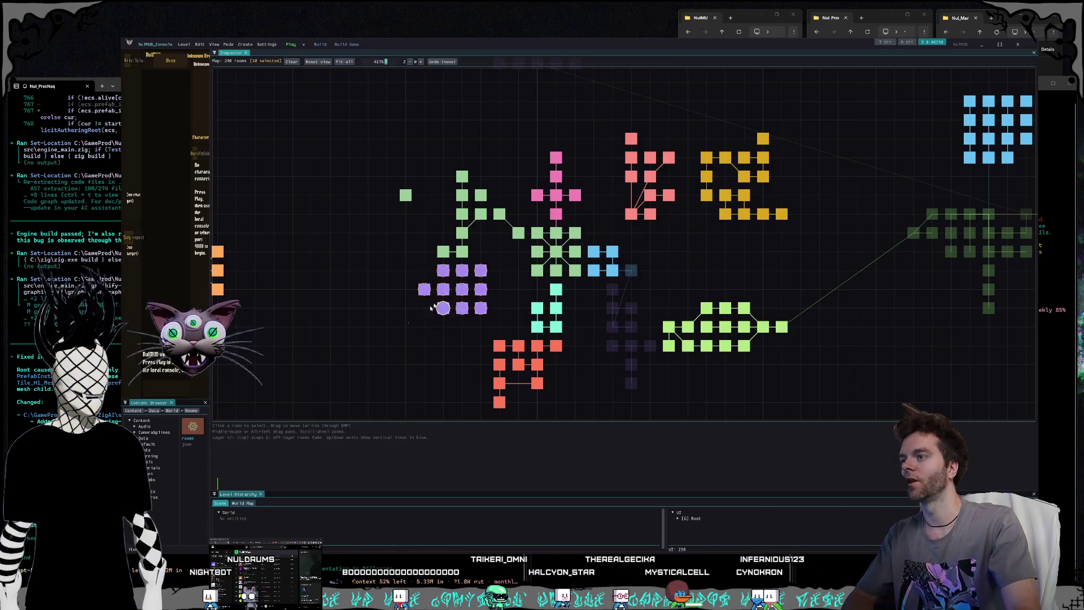
{"action": "left_click_drag", "start_coordinate": [409, 322], "coordinate": [520, 262]}
{"action": "left_click_drag", "start_coordinate": [705, 256], "coordinate": [667, 271]}
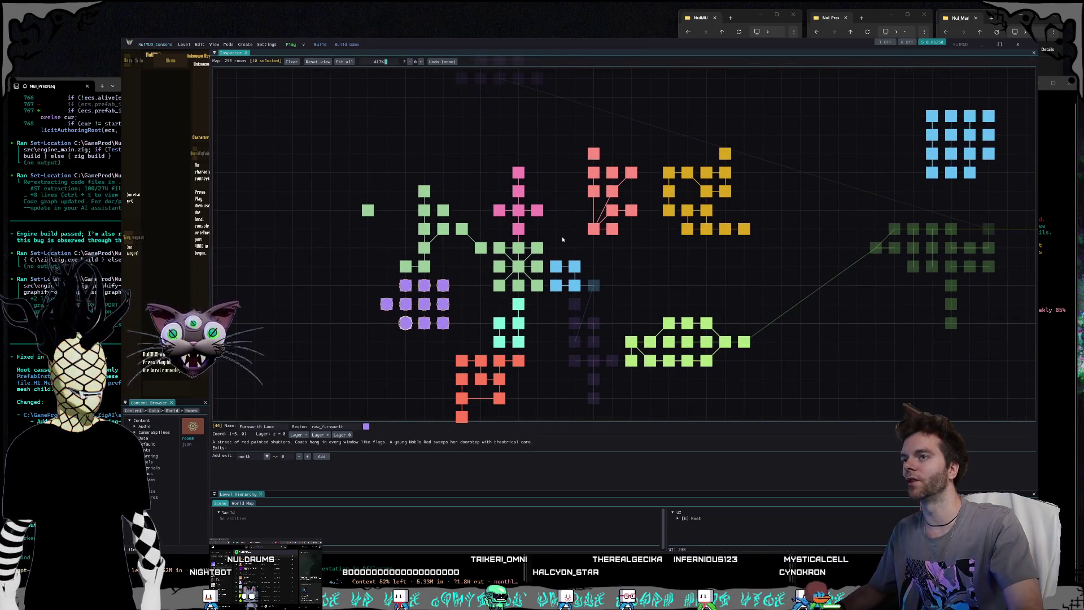
{"action": "scroll", "coordinate": [563, 239], "scroll_direction": "down", "scroll_amount": 5}
{"action": "scroll", "coordinate": [598, 276], "scroll_direction": "down", "scroll_amount": 2}
Step: Box-select the 45 rooms on the map's left side, clear the selection, and switch to Claude
{"action": "left_click_drag", "start_coordinate": [598, 277], "coordinate": [660, 241]}
{"action": "mouse_move", "coordinate": [244, 106]}
{"action": "left_mouse_down"}
{"action": "mouse_move", "coordinate": [446, 138]}
{"action": "mouse_move", "coordinate": [298, 157]}
{"action": "mouse_move", "coordinate": [468, 394]}
{"action": "left_mouse_up"}
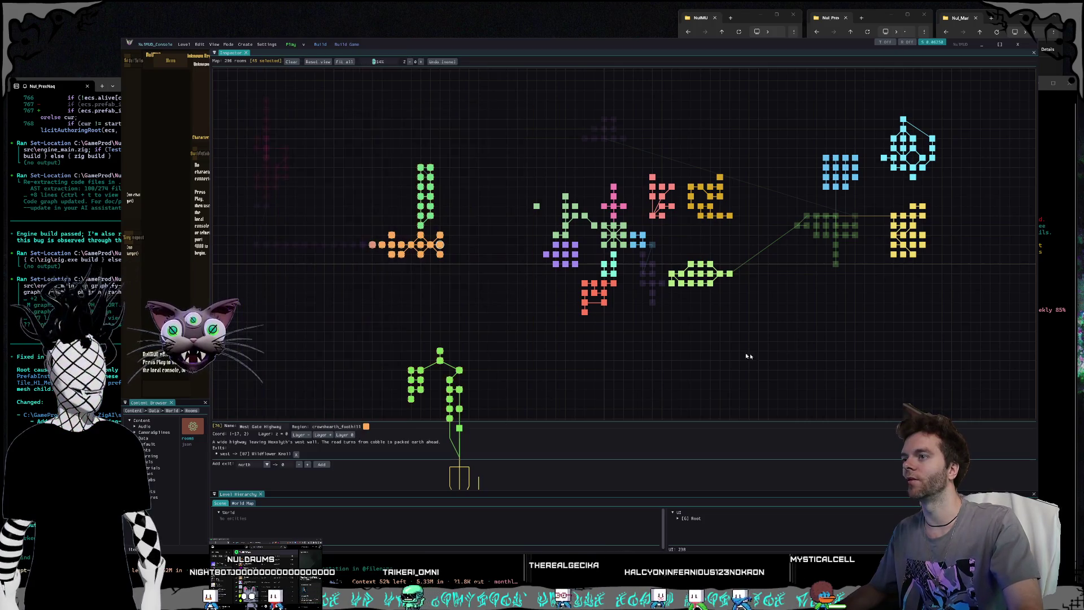
{"action": "scroll", "coordinate": [748, 356], "scroll_direction": "down", "scroll_amount": 3}
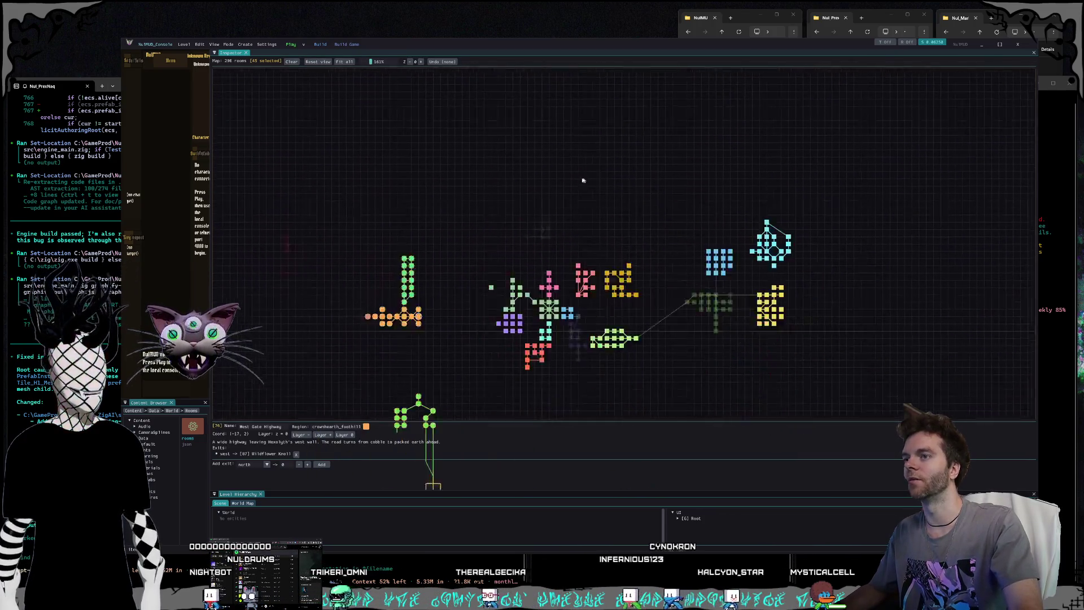
{"action": "left_click", "coordinate": [581, 177]}
{"action": "left_click_drag", "start_coordinate": [549, 157], "coordinate": [712, 259]}
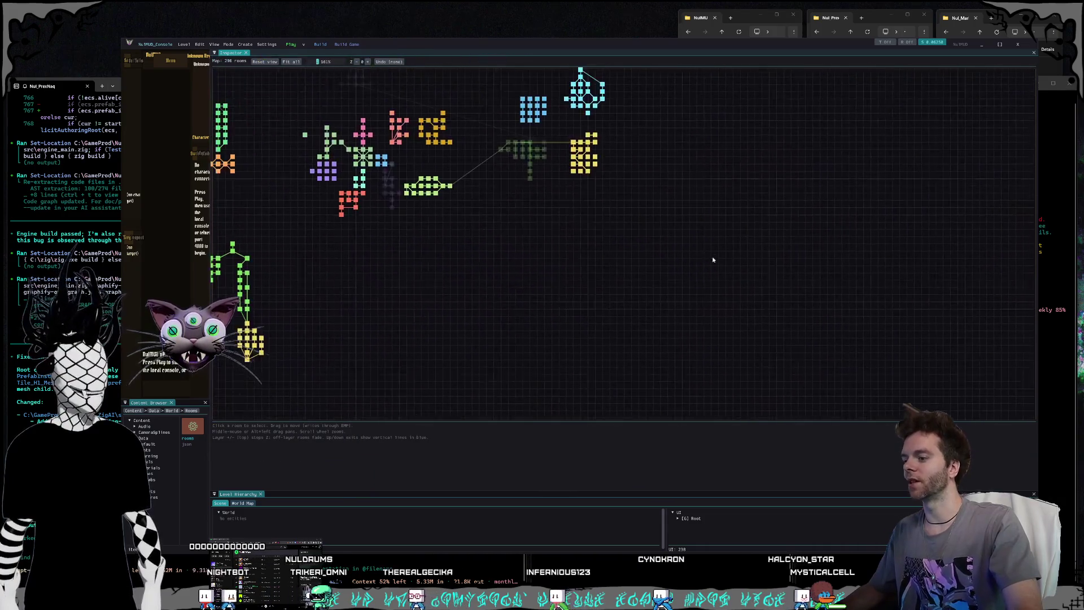
{"action": "key", "text": "alt+Tab"}
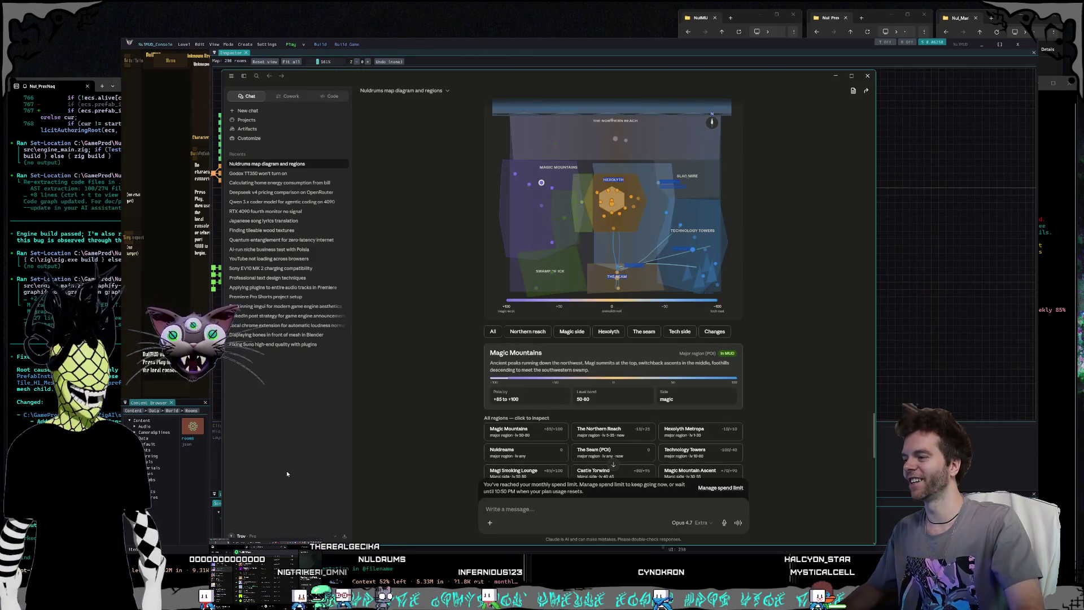
Step: Check the plan usage limits in Claude's Settings, then close the dialog
{"action": "left_click", "coordinate": [242, 535]}
{"action": "left_click", "coordinate": [260, 461]}
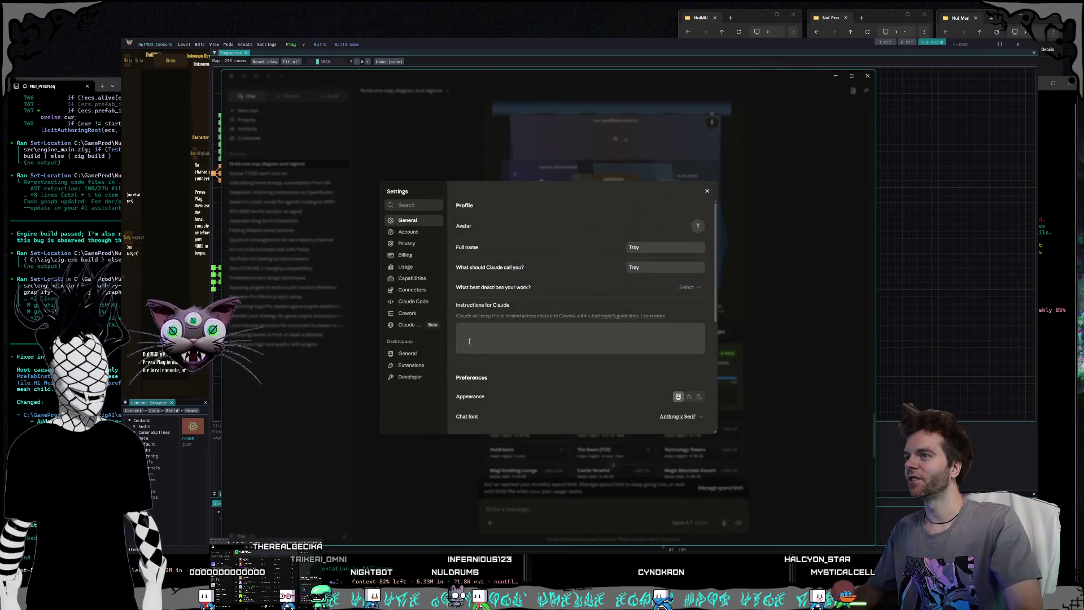
{"action": "left_click", "coordinate": [406, 267]}
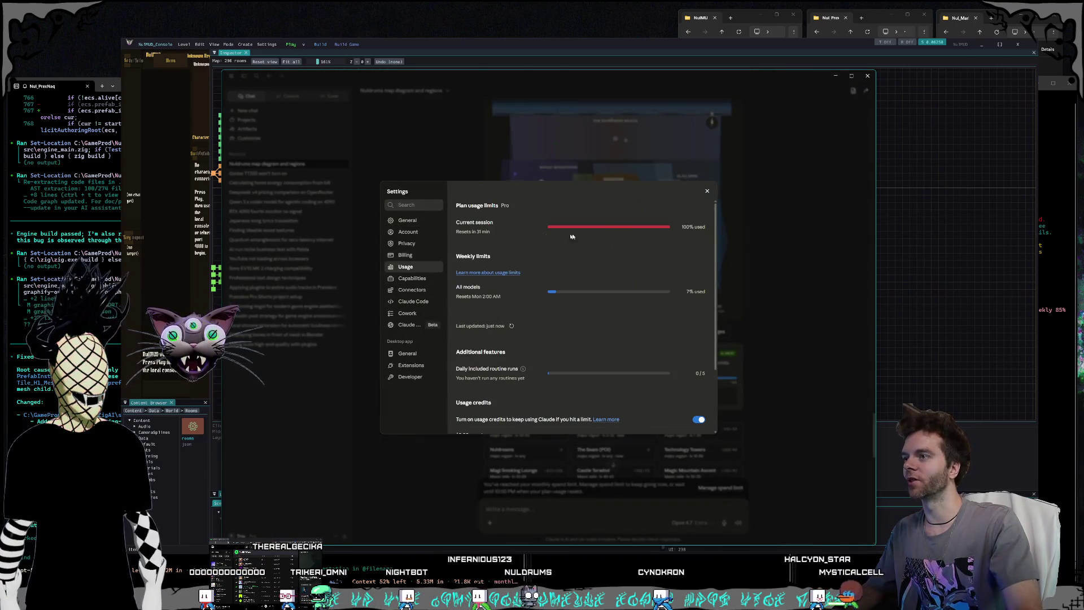
{"action": "left_click", "coordinate": [708, 191]}
Step: Reread the restructure summary in the chat, then return to the engine editor's world map
{"action": "scroll", "coordinate": [651, 326], "scroll_direction": "down", "scroll_amount": 10}
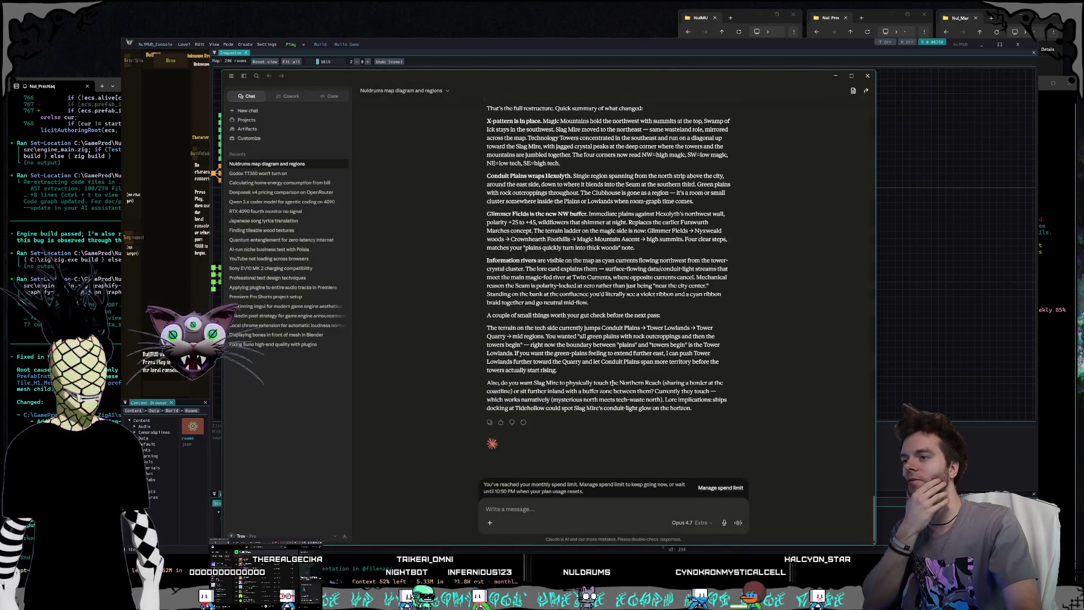
{"action": "scroll", "coordinate": [613, 383], "scroll_direction": "up", "scroll_amount": 10}
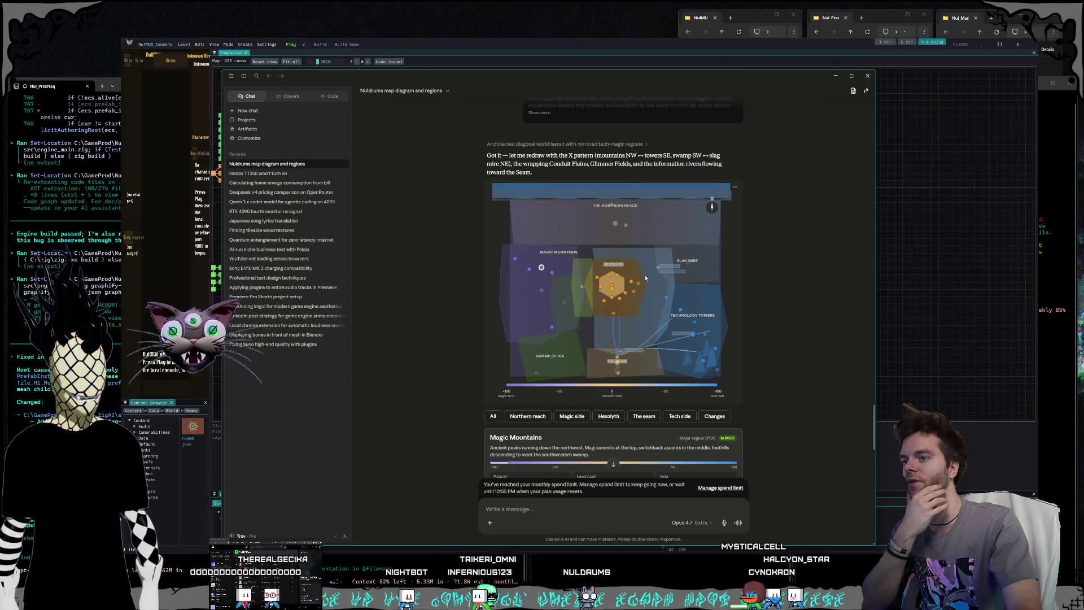
{"action": "scroll", "coordinate": [646, 277], "scroll_direction": "down", "scroll_amount": 10}
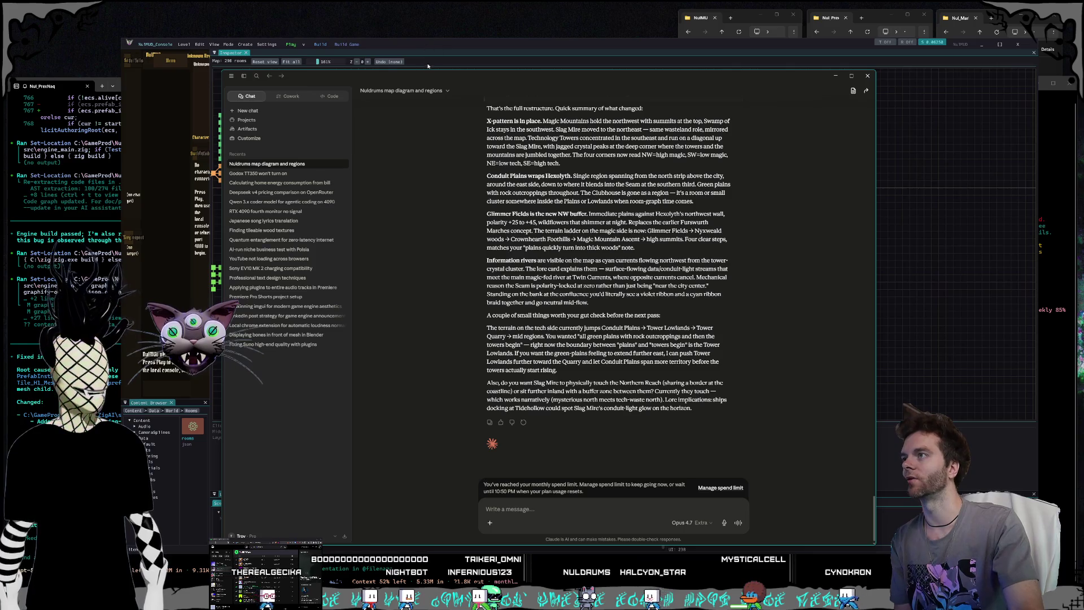
{"action": "left_click", "coordinate": [408, 43]}
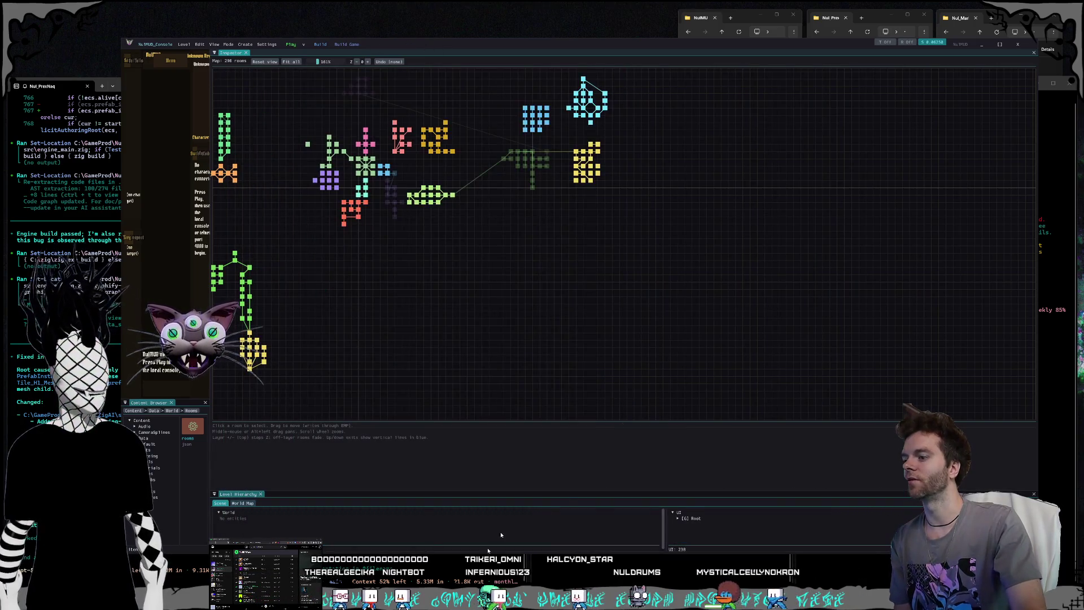
Step: Raise the three Codex terminals, settle focus on the middle Nul_Marlequin session, then restore the room map
{"action": "key", "text": "alt+Tab"}
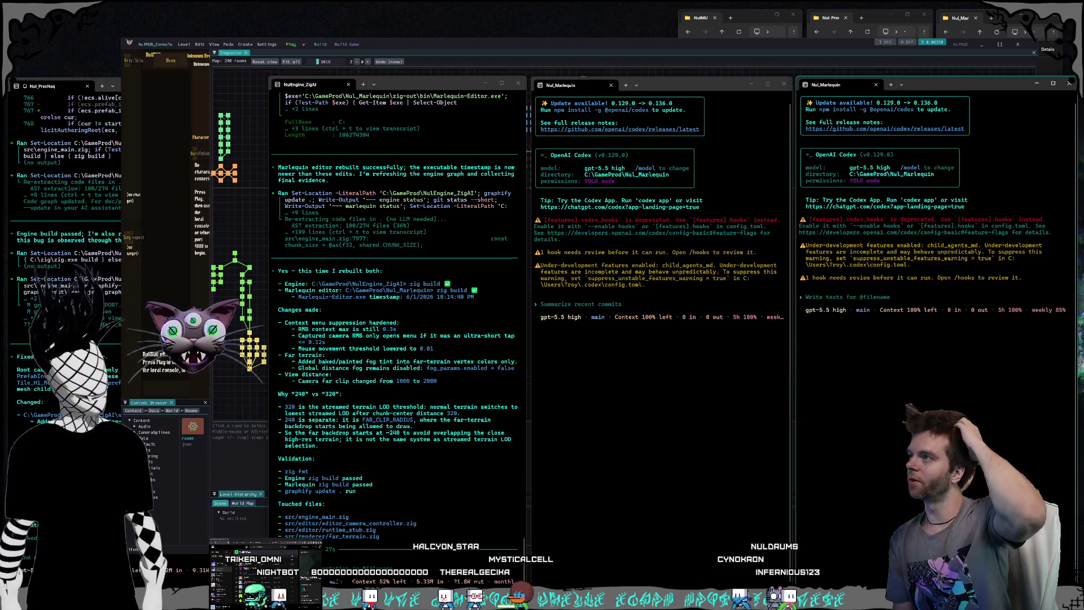
{"action": "left_click", "coordinate": [678, 423]}
{"action": "left_click", "coordinate": [828, 409]}
{"action": "left_click", "coordinate": [724, 416]}
{"action": "left_click", "coordinate": [869, 415]}
{"action": "left_click", "coordinate": [736, 419]}
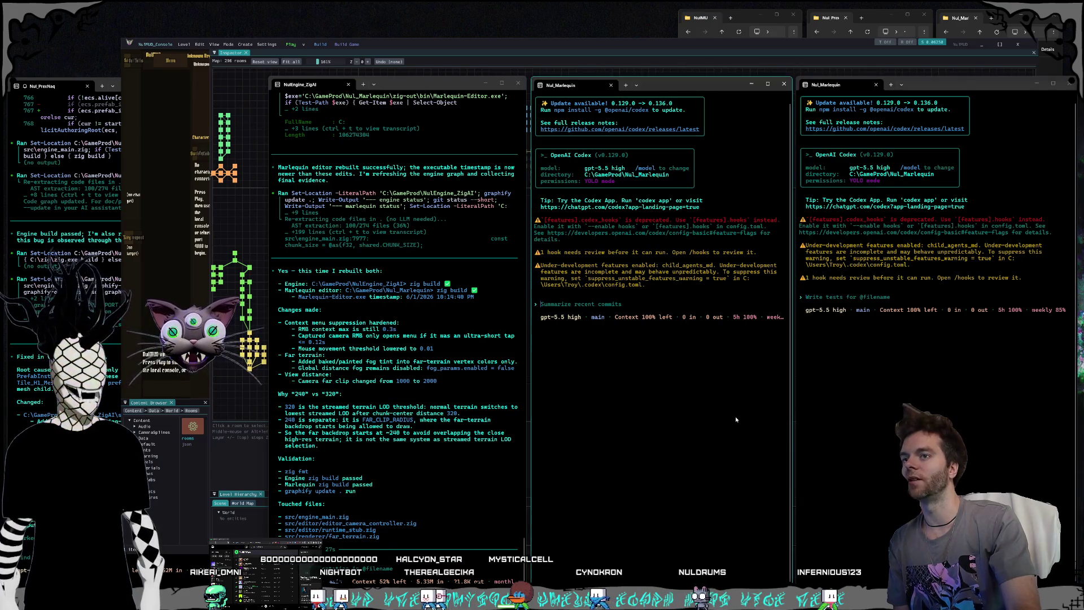
{"action": "left_click", "coordinate": [869, 416]}
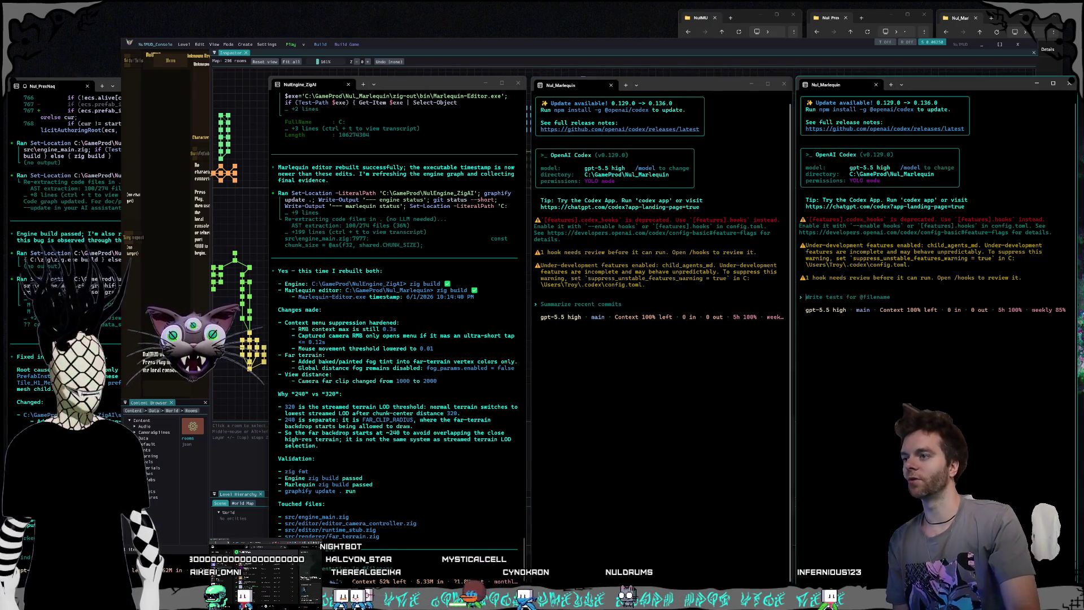
{"action": "left_click", "coordinate": [738, 401]}
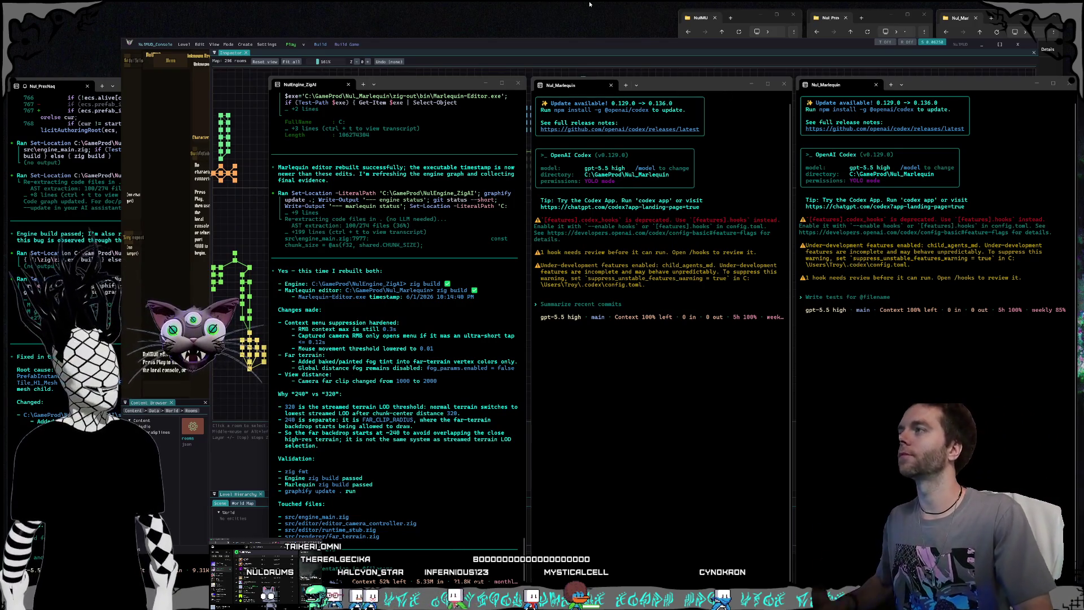
{"action": "left_click", "coordinate": [554, 44]}
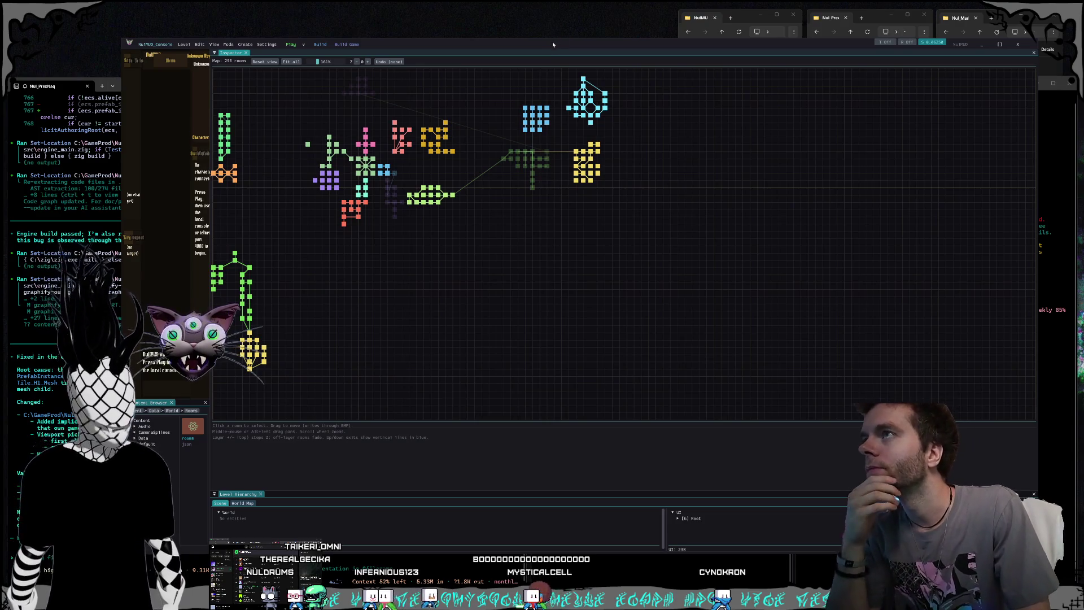
Step: Move the yellow Tower Lift Yard cluster down and left, deselect it, and switch to layer 1
{"action": "left_click_drag", "start_coordinate": [553, 44], "coordinate": [551, 42]}
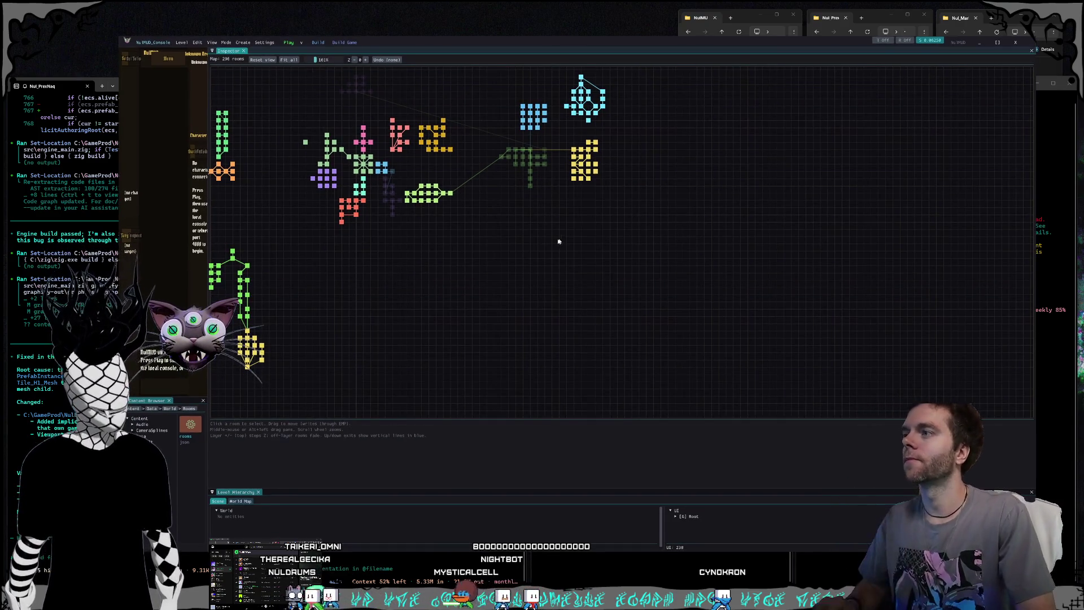
{"action": "scroll", "coordinate": [659, 233], "scroll_direction": "up", "scroll_amount": 3}
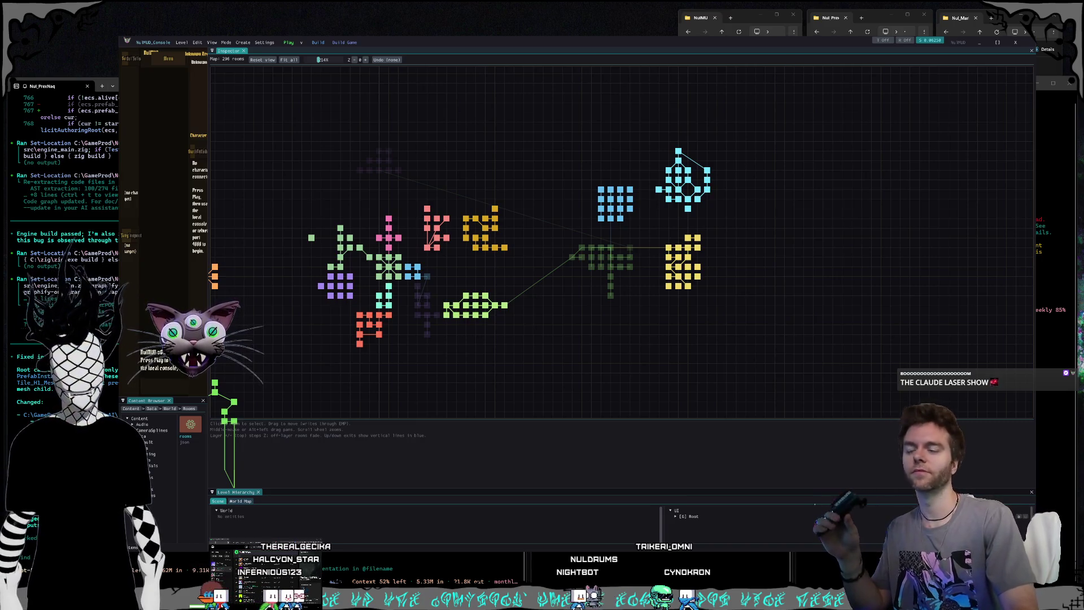
{"action": "left_click_drag", "start_coordinate": [691, 330], "coordinate": [563, 316]}
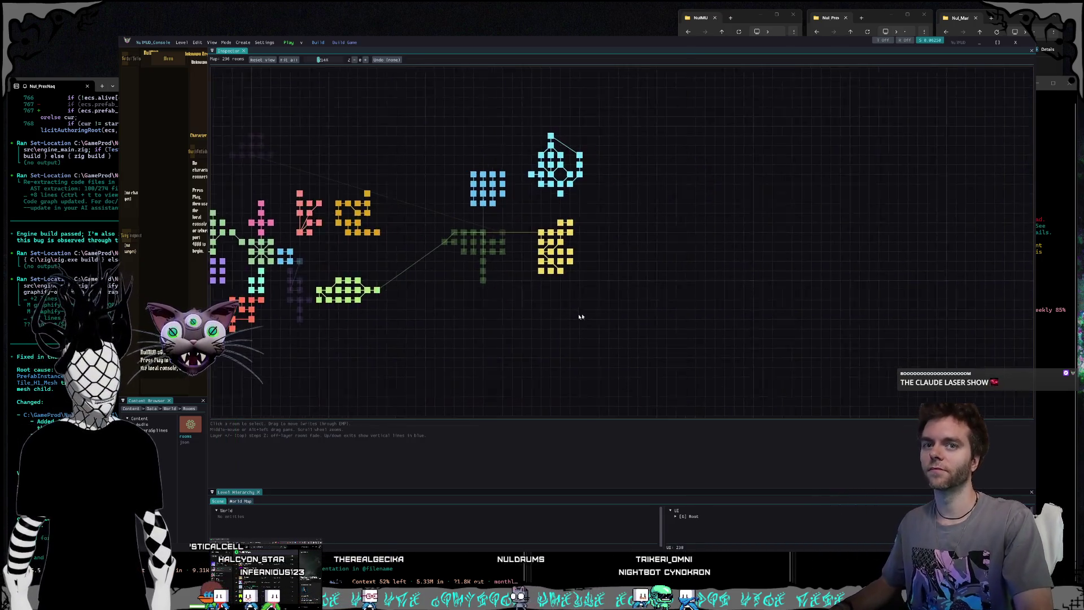
{"action": "left_click_drag", "start_coordinate": [646, 317], "coordinate": [518, 211]}
{"action": "left_click_drag", "start_coordinate": [540, 232], "coordinate": [667, 300]}
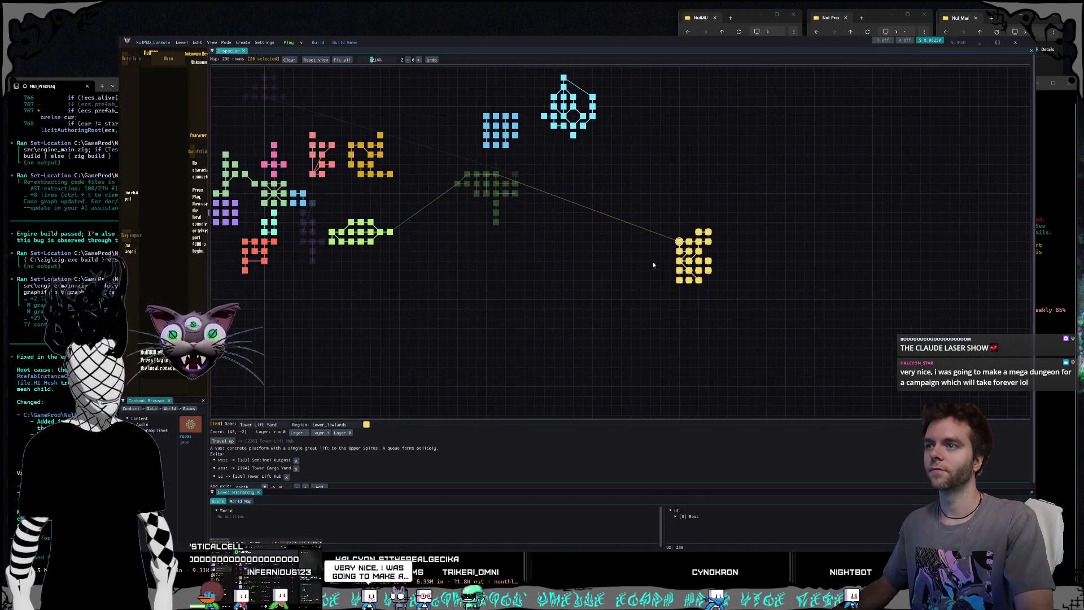
{"action": "left_click_drag", "start_coordinate": [679, 242], "coordinate": [631, 320]}
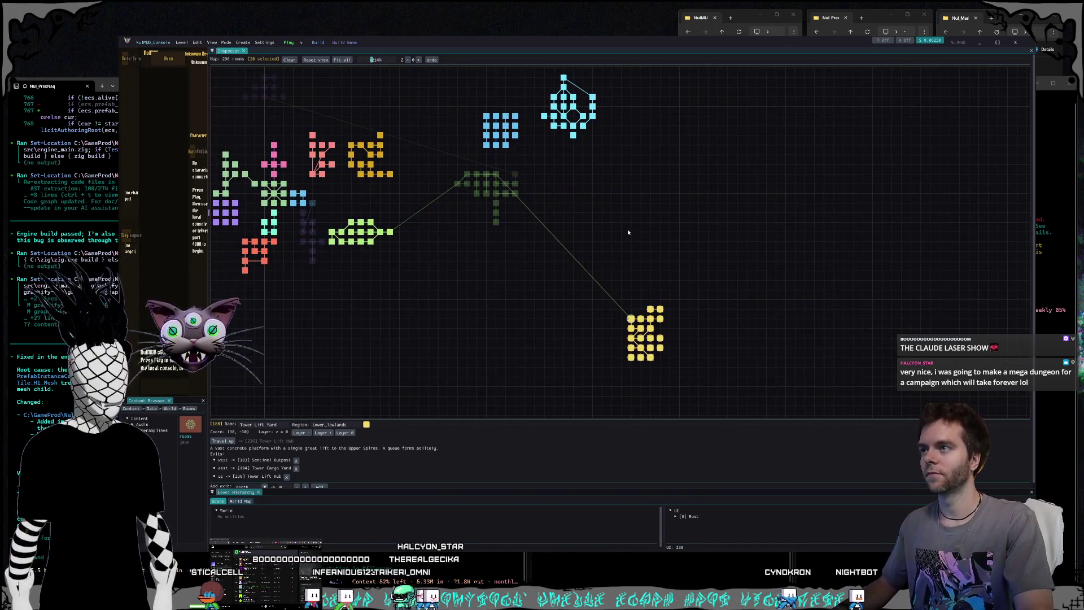
{"action": "left_click", "coordinate": [695, 282]}
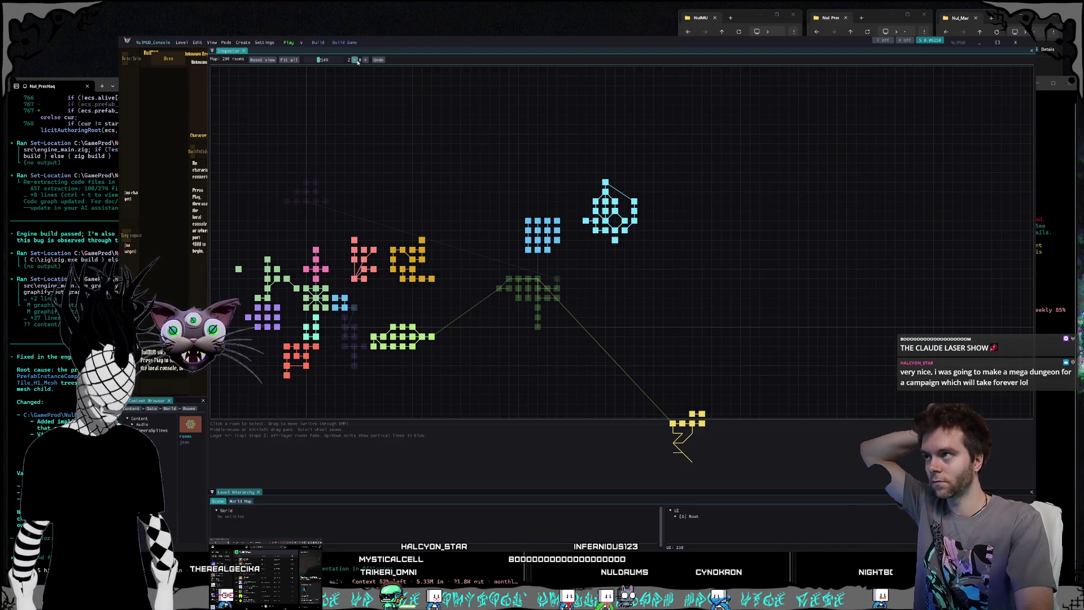
{"action": "left_click", "coordinate": [365, 60]}
{"action": "mouse_move", "coordinate": [538, 279]}
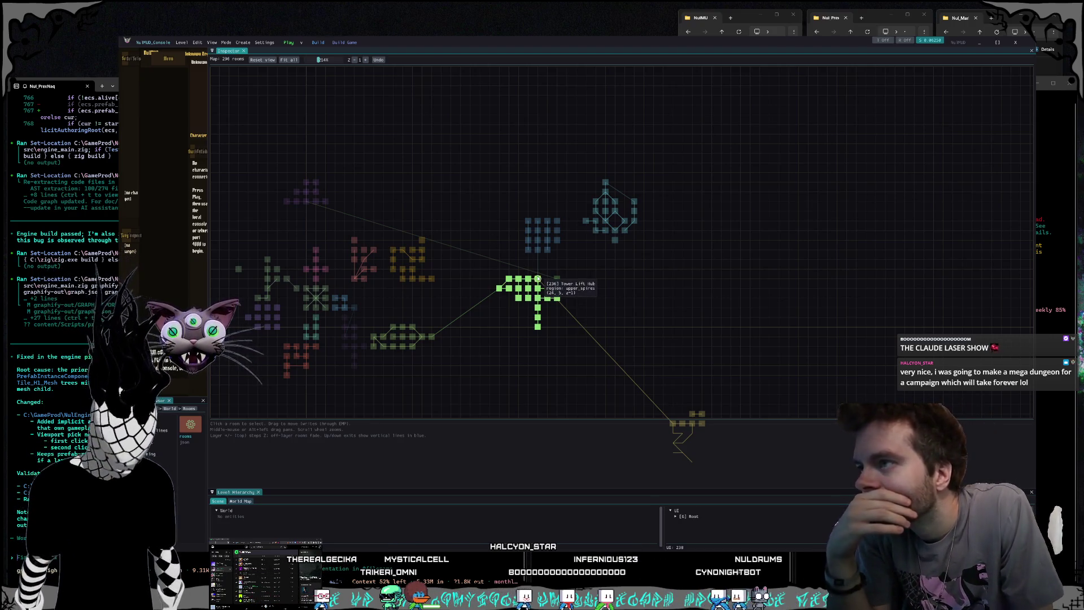
Step: Drag Tower Lift Hub to the right and delete its down exit to Tower Lift Yard
{"action": "left_click", "coordinate": [538, 278]}
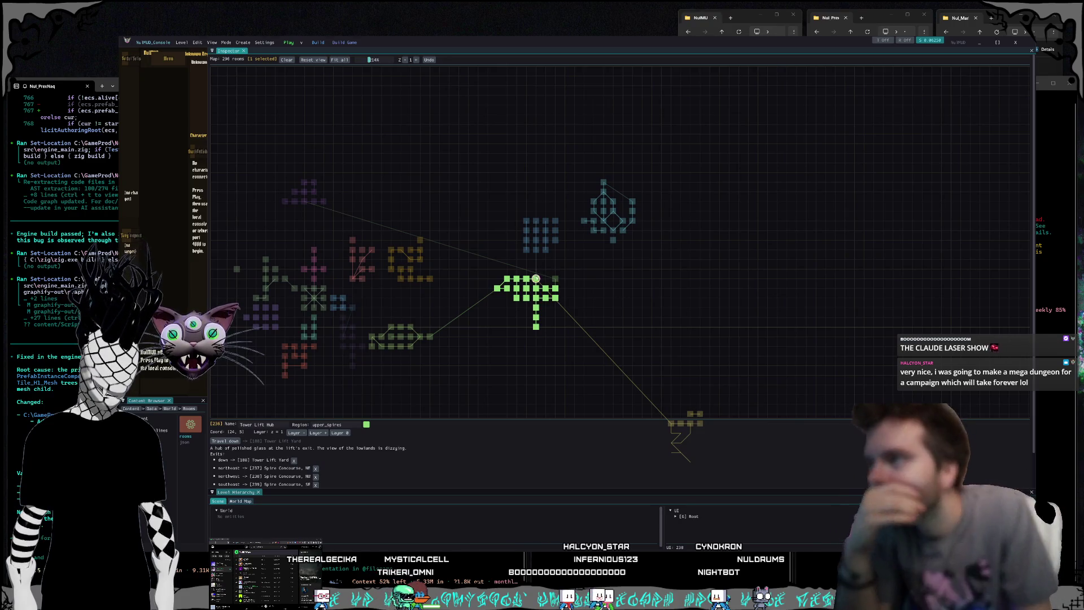
{"action": "left_click_drag", "start_coordinate": [538, 281], "coordinate": [639, 281]}
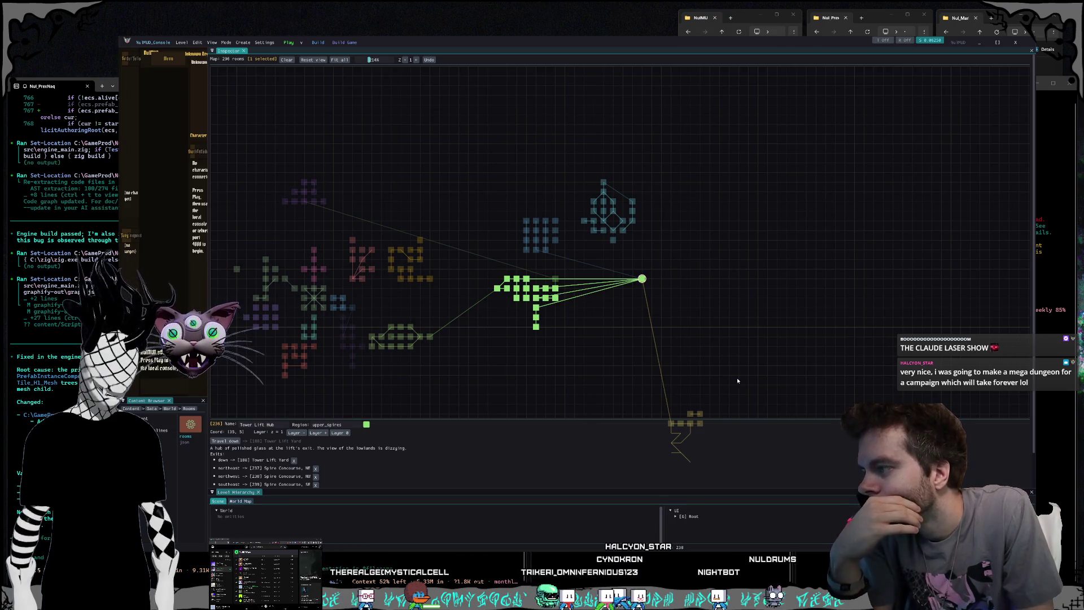
{"action": "left_click_drag", "start_coordinate": [741, 361], "coordinate": [721, 317]}
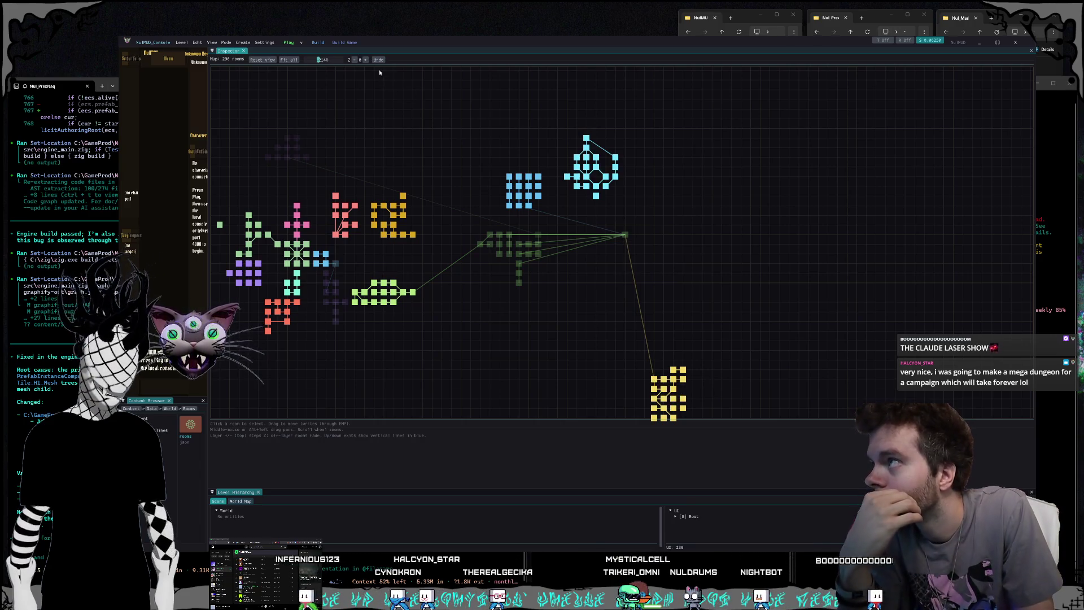
{"action": "left_click", "coordinate": [624, 235]}
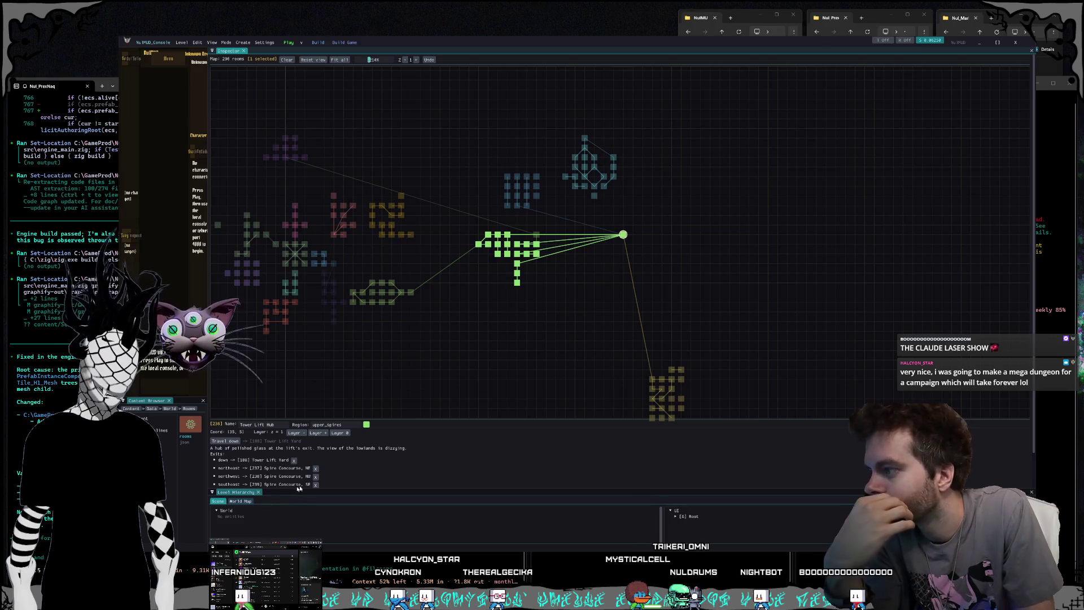
{"action": "scroll", "coordinate": [299, 489], "scroll_direction": "down", "scroll_amount": 2}
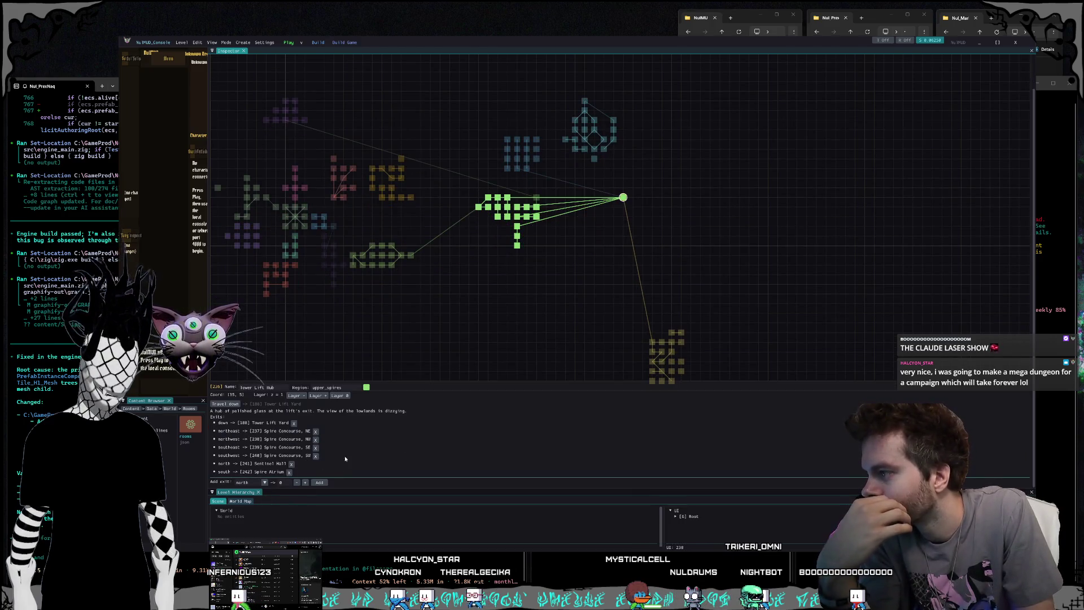
{"action": "left_click", "coordinate": [293, 423]}
{"action": "scroll", "coordinate": [576, 306], "scroll_direction": "up", "scroll_amount": 2}
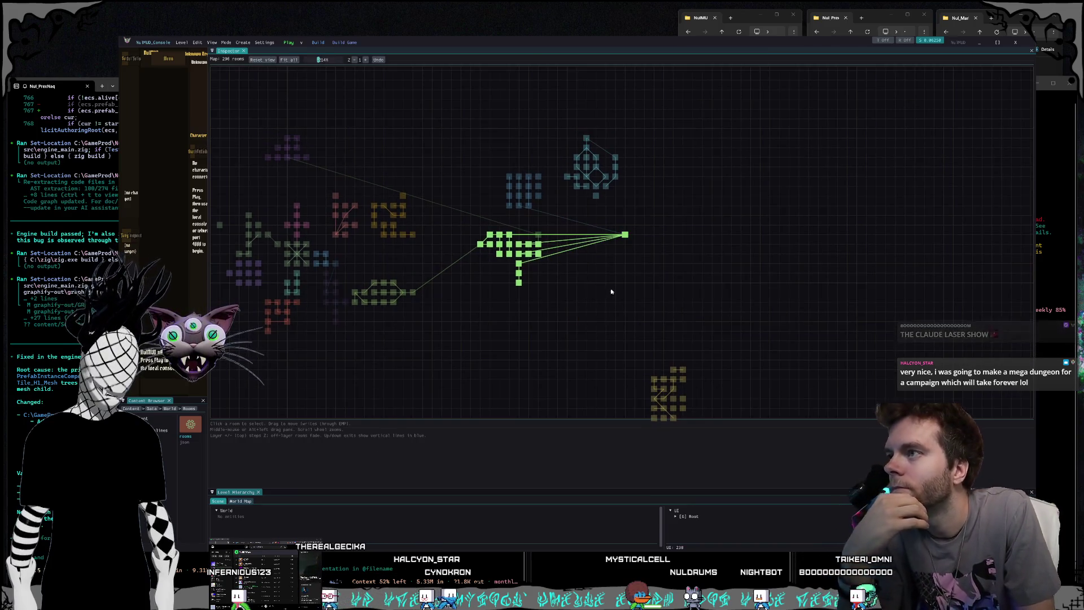
Step: On layer 2, shift the Spire Crown room one grid cell left and deselect it
{"action": "left_click_drag", "start_coordinate": [617, 266], "coordinate": [722, 320]}
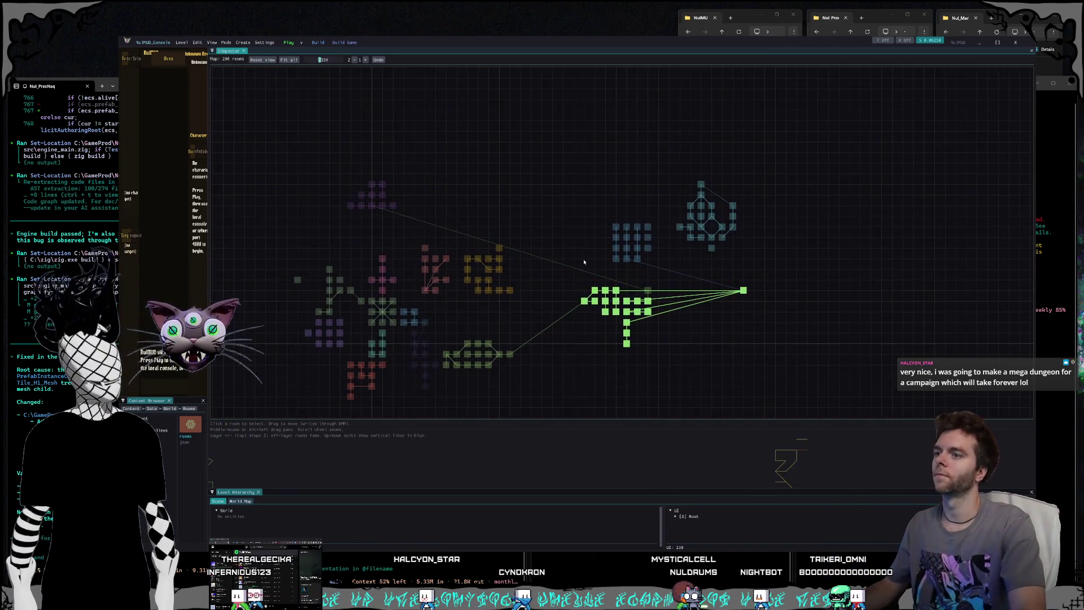
{"action": "scroll", "coordinate": [576, 235], "scroll_direction": "up", "scroll_amount": 2}
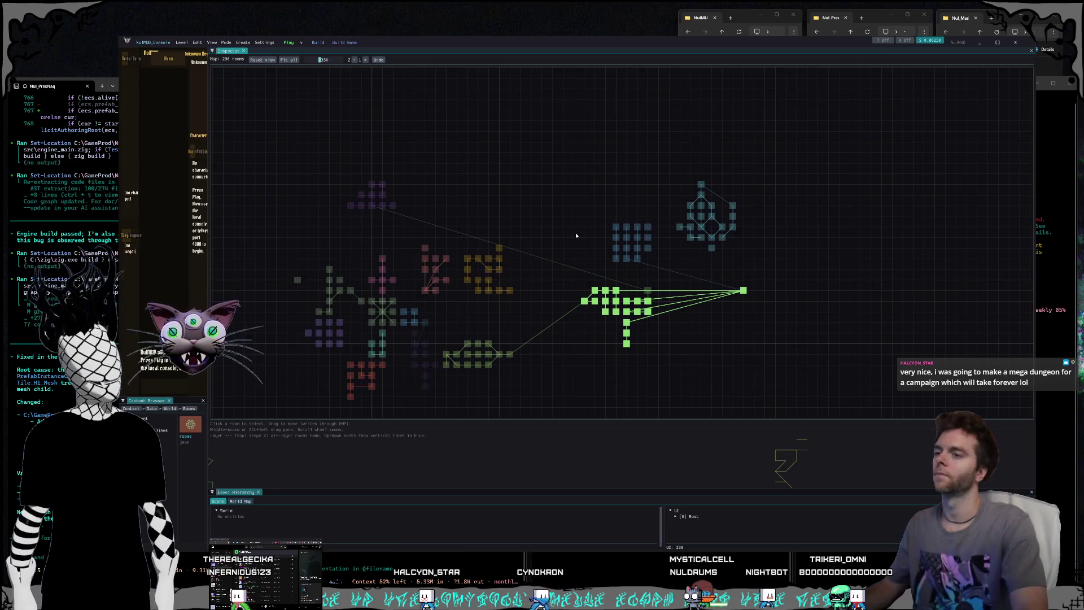
{"action": "left_click", "coordinate": [365, 59]}
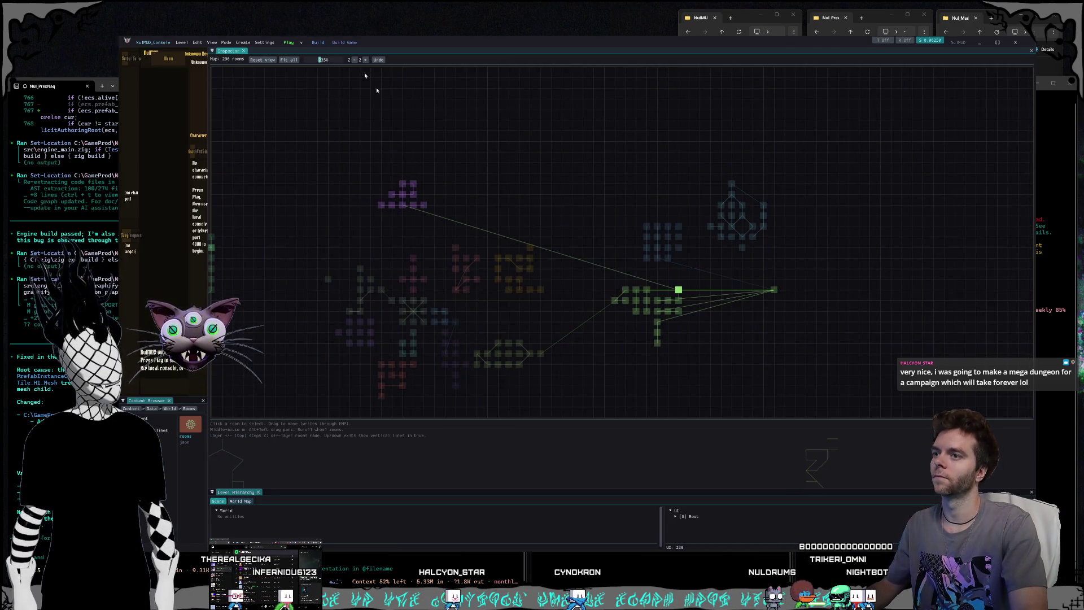
{"action": "left_click", "coordinate": [678, 290]}
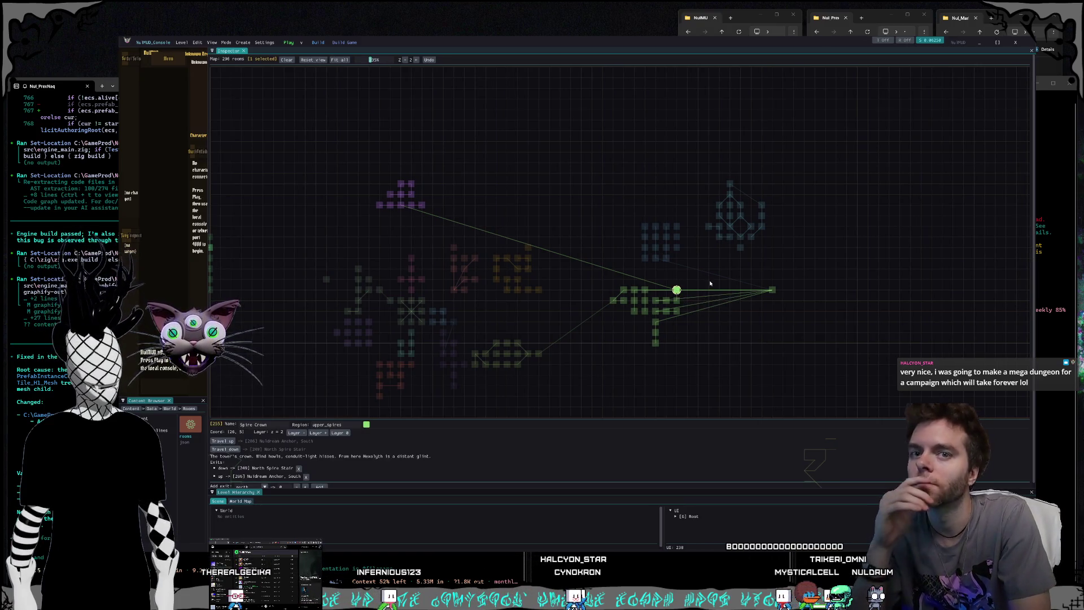
{"action": "left_click", "coordinate": [700, 332]}
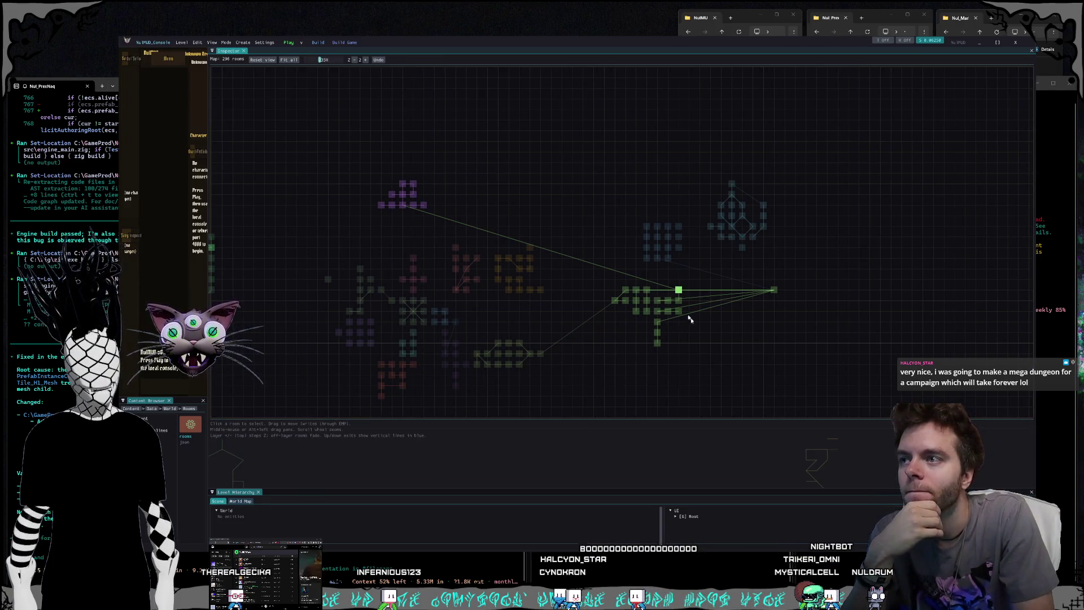
{"action": "left_click_drag", "start_coordinate": [679, 290], "coordinate": [668, 289]}
{"action": "left_click", "coordinate": [702, 360]}
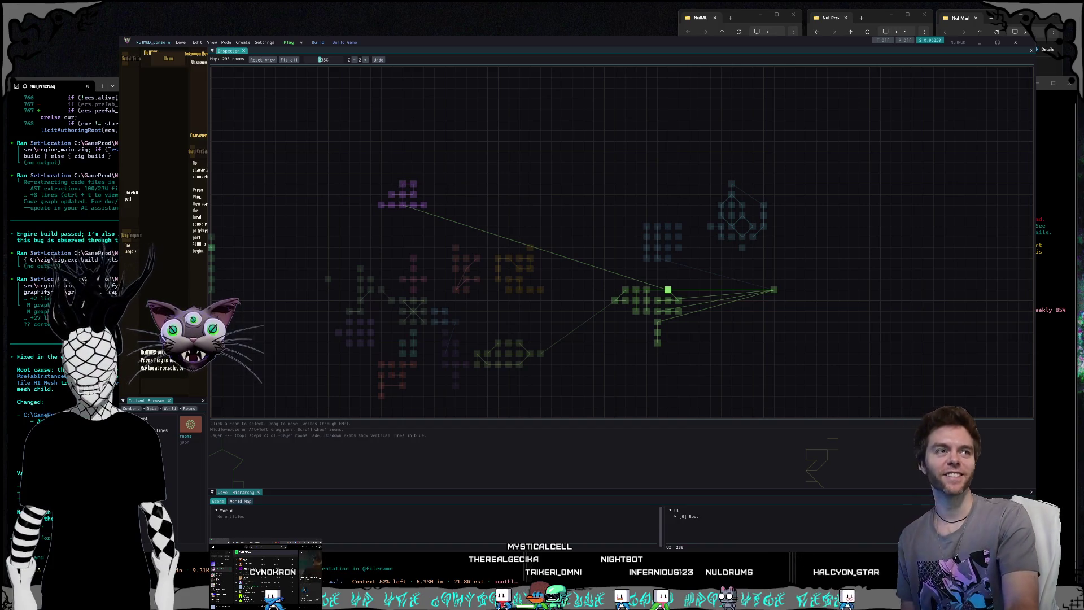
Step: Zoom to the green cluster, drop to layer 1, and drag Tower Lift Hub into its empty cell
{"action": "mouse_move", "coordinate": [730, 338]}
{"action": "left_mouse_down"}
{"action": "mouse_move", "coordinate": [703, 300]}
{"action": "mouse_move", "coordinate": [726, 239]}
{"action": "left_mouse_up"}
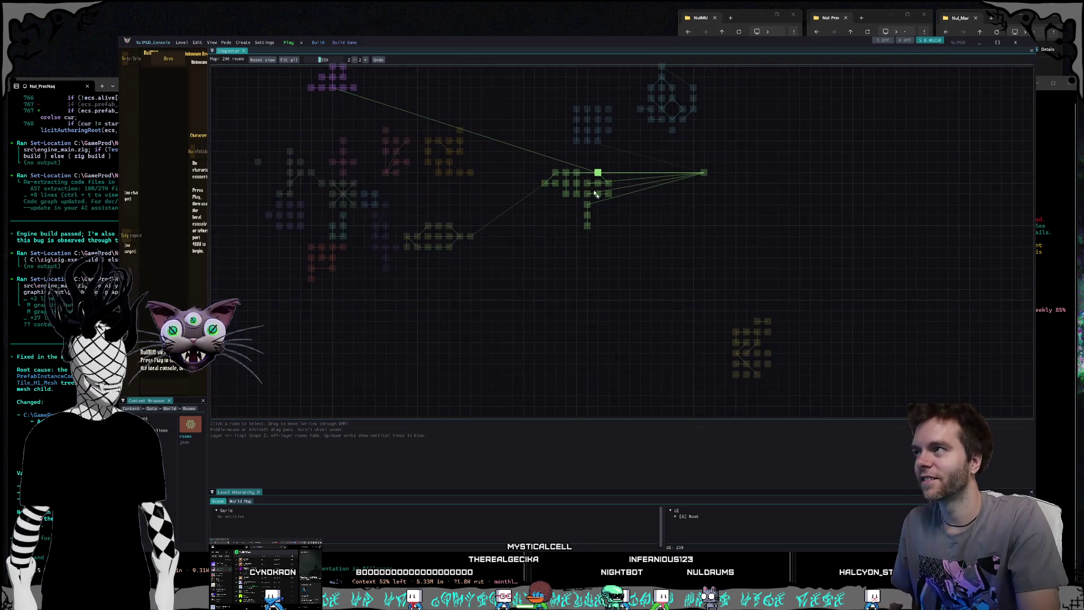
{"action": "mouse_move", "coordinate": [544, 135]}
{"action": "left_mouse_down"}
{"action": "mouse_move", "coordinate": [619, 220]}
{"action": "mouse_move", "coordinate": [548, 218]}
{"action": "left_mouse_up"}
{"action": "scroll", "coordinate": [619, 224], "scroll_direction": "up", "scroll_amount": 2}
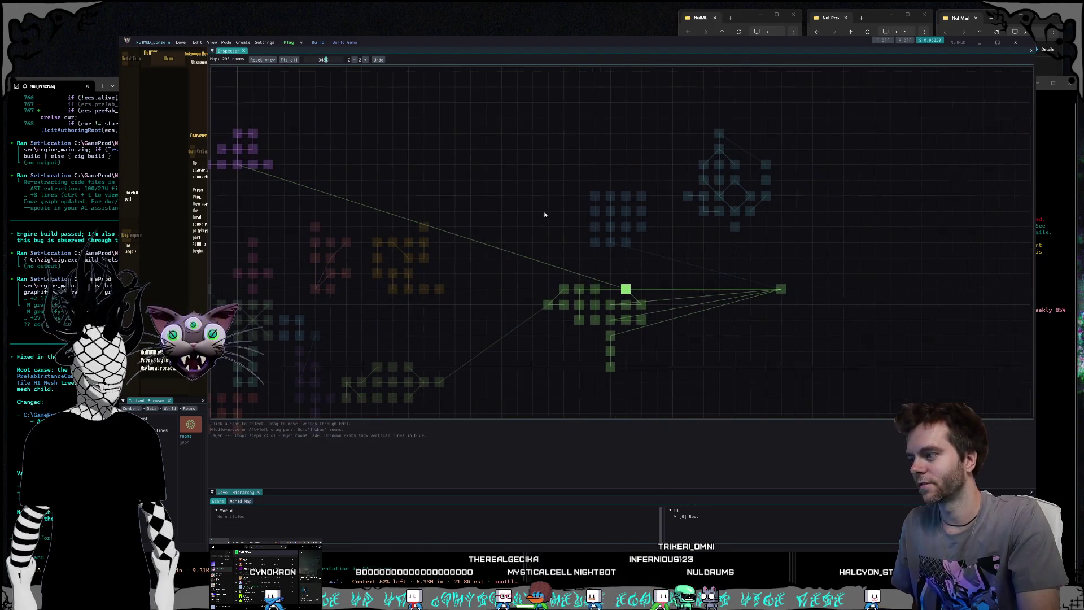
{"action": "left_click", "coordinate": [625, 289]}
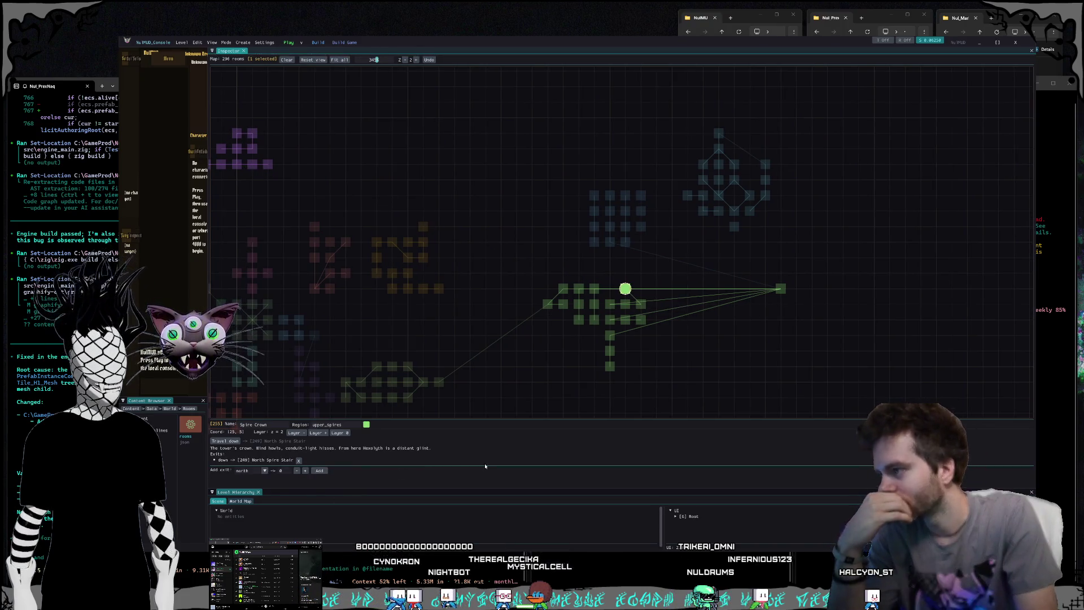
{"action": "left_click", "coordinate": [700, 362]}
{"action": "left_click_drag", "start_coordinate": [751, 327], "coordinate": [682, 321]}
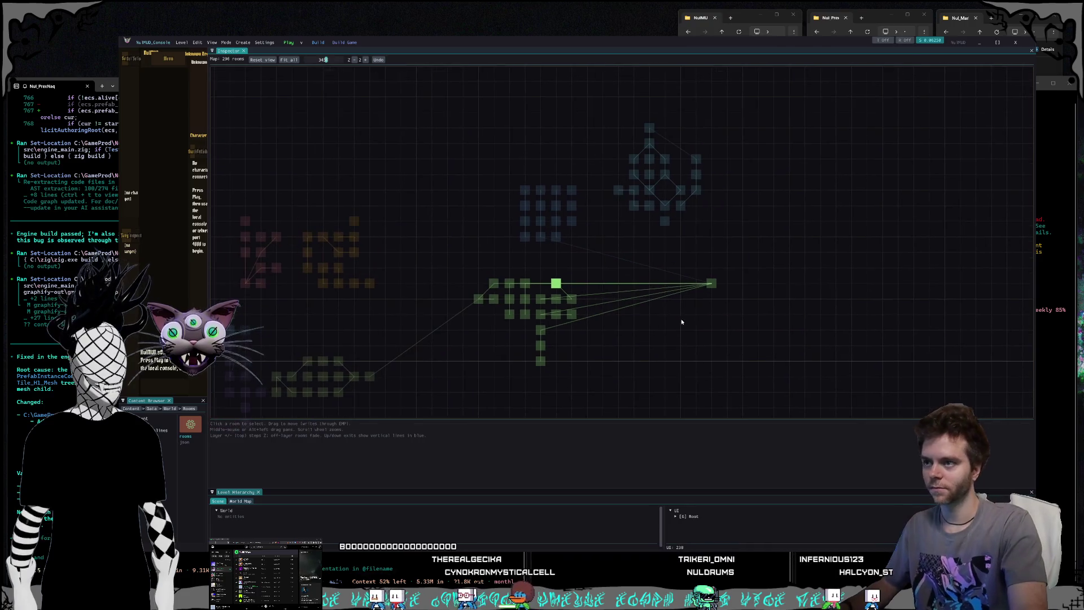
{"action": "left_click", "coordinate": [355, 60]}
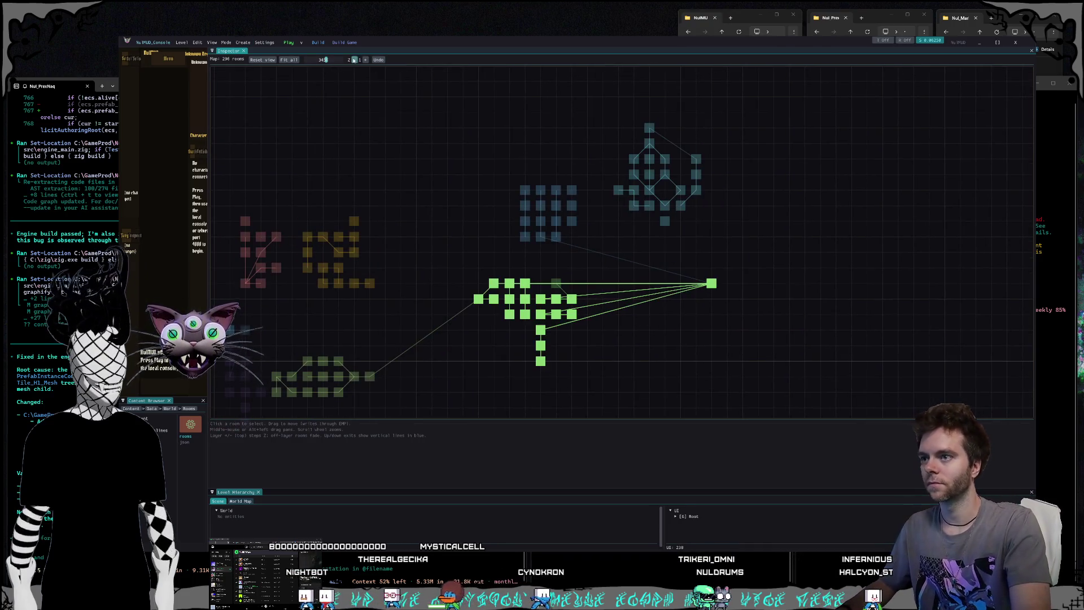
{"action": "mouse_move", "coordinate": [705, 282]}
{"action": "left_mouse_down"}
{"action": "mouse_move", "coordinate": [624, 273]}
{"action": "mouse_move", "coordinate": [543, 283]}
{"action": "left_mouse_up"}
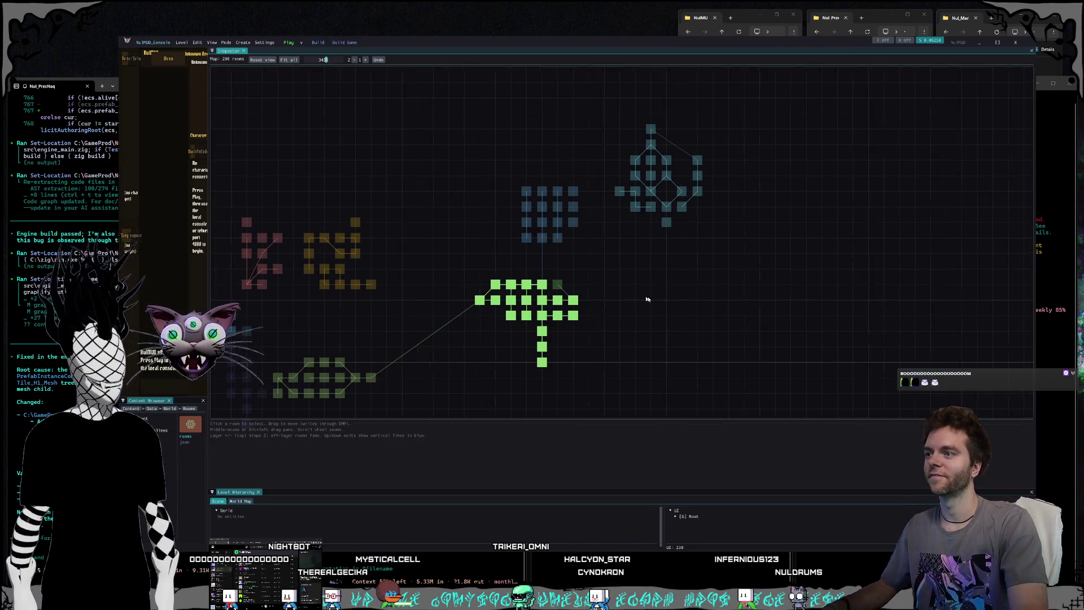
Step: On map layer 2, shift Spire Crown one cell right, then step down to ground layer 0
{"action": "left_click", "coordinate": [365, 60]}
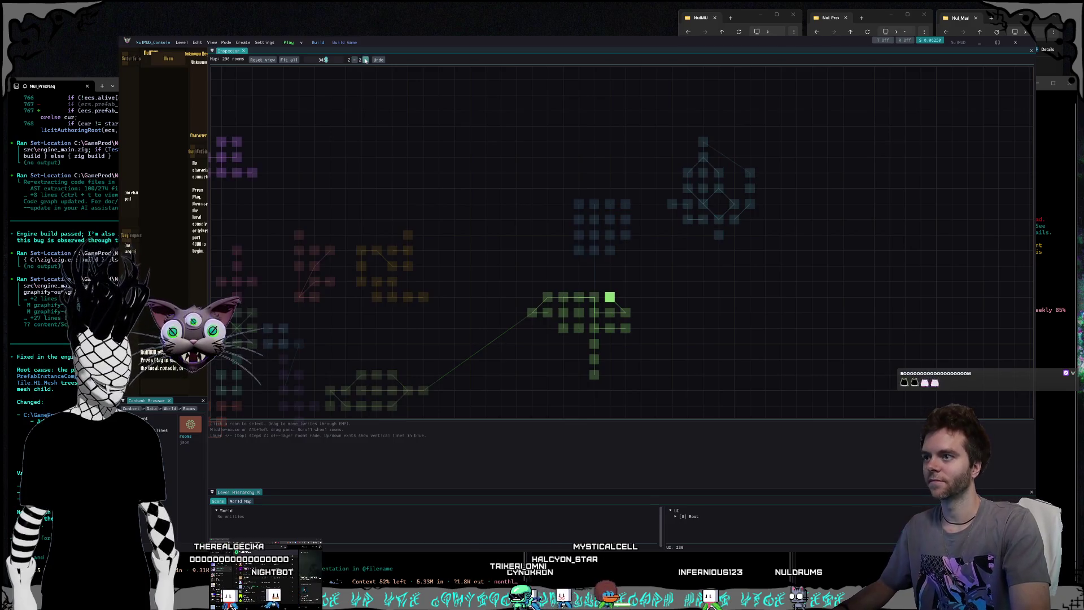
{"action": "left_click_drag", "start_coordinate": [610, 298], "coordinate": [626, 297]}
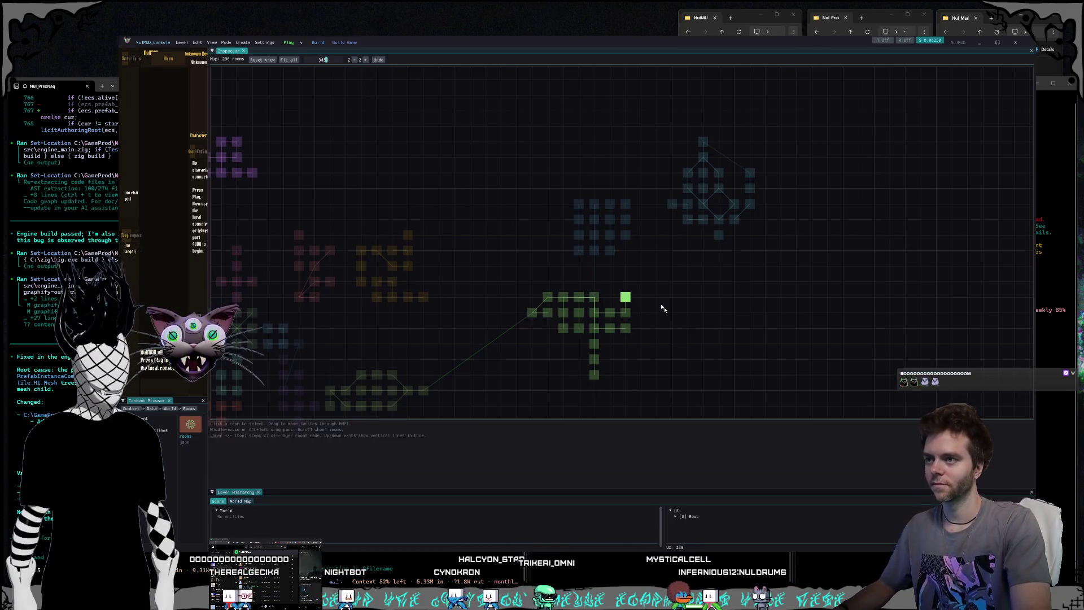
{"action": "left_click", "coordinate": [355, 60]}
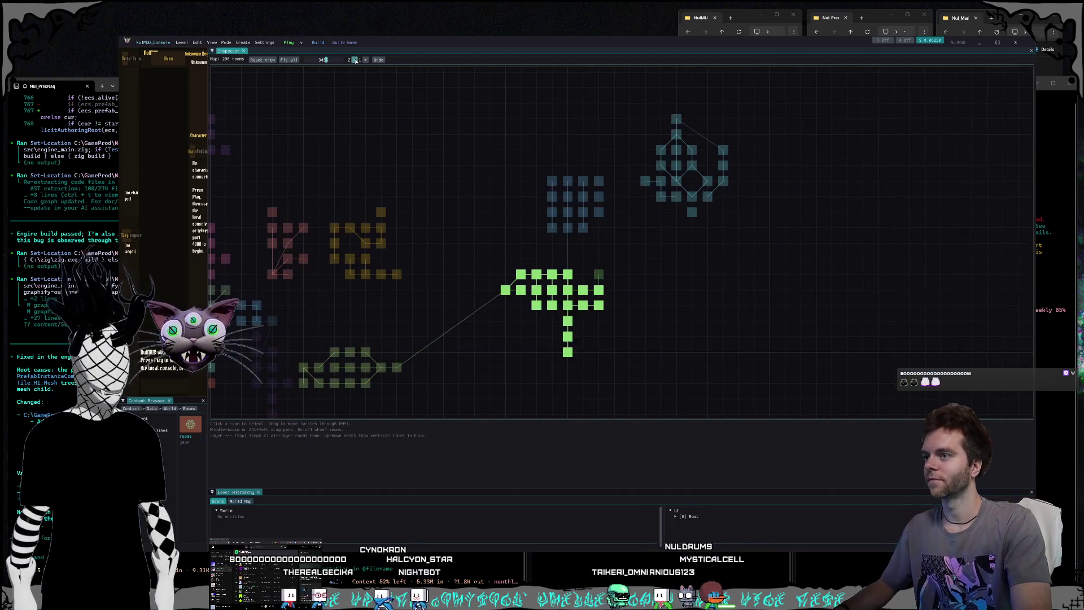
{"action": "left_click_drag", "start_coordinate": [767, 315], "coordinate": [673, 281]}
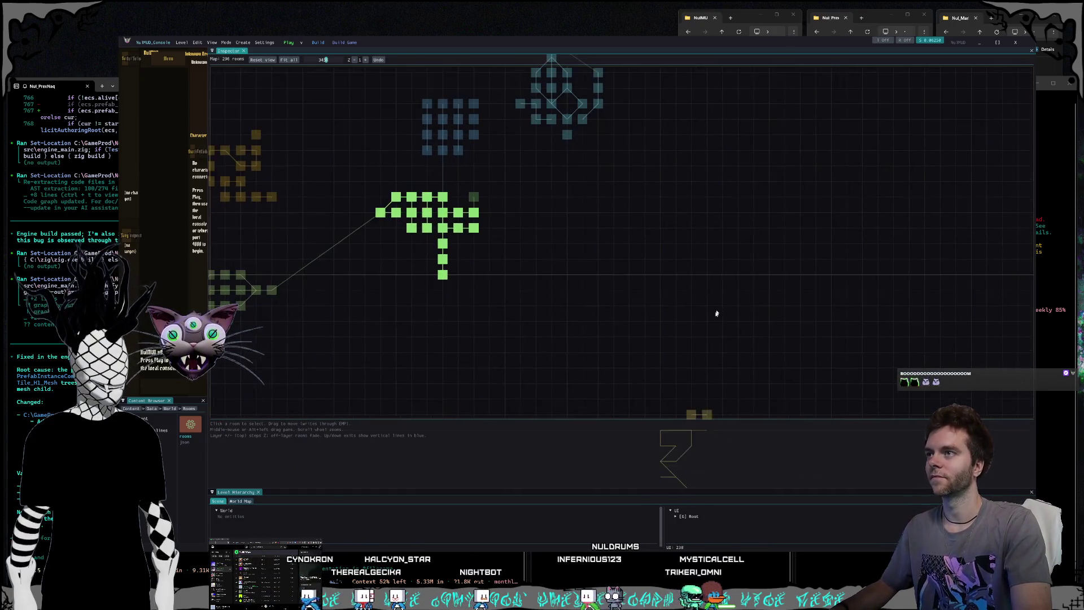
{"action": "mouse_move", "coordinate": [721, 337]}
{"action": "left_mouse_down"}
{"action": "mouse_move", "coordinate": [738, 368]}
{"action": "mouse_move", "coordinate": [590, 225]}
{"action": "mouse_move", "coordinate": [787, 259]}
{"action": "mouse_move", "coordinate": [822, 282]}
{"action": "left_mouse_up"}
{"action": "left_click", "coordinate": [354, 60]}
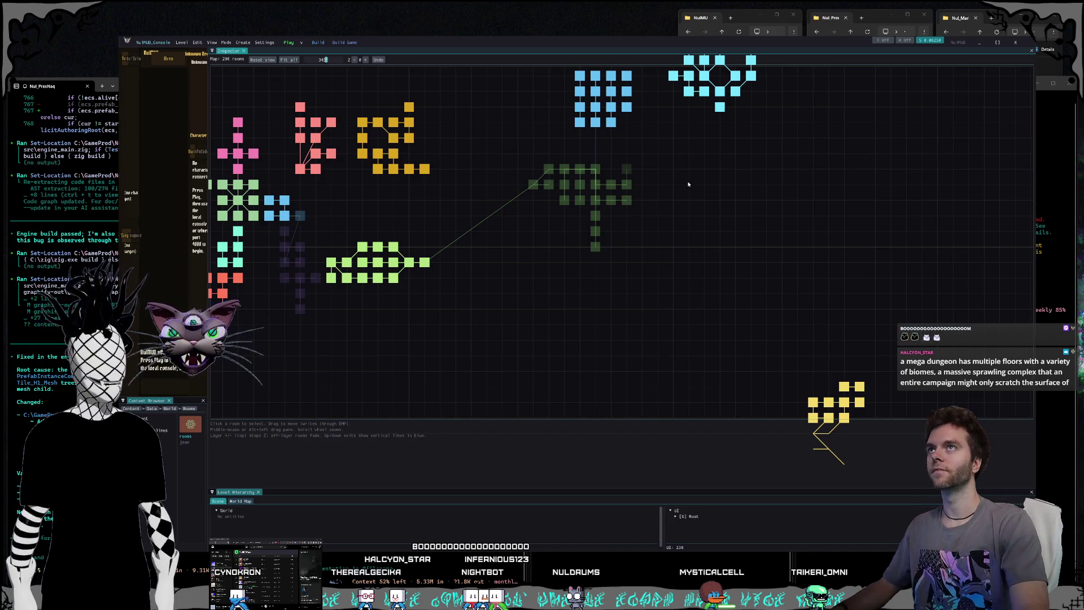
Step: Select the cyan Crystalline Caves (Resonant Forge) cluster and re-place it in the map's upper right
{"action": "left_click_drag", "start_coordinate": [689, 184], "coordinate": [727, 323]}
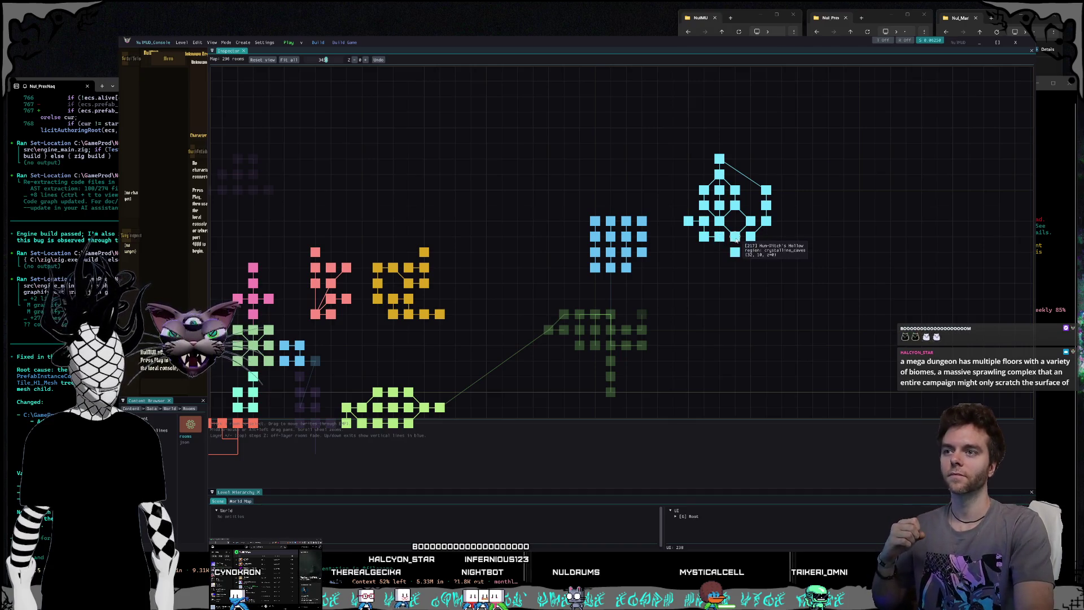
{"action": "left_click_drag", "start_coordinate": [680, 131], "coordinate": [841, 325]}
{"action": "scroll", "coordinate": [723, 248], "scroll_direction": "down", "scroll_amount": 4}
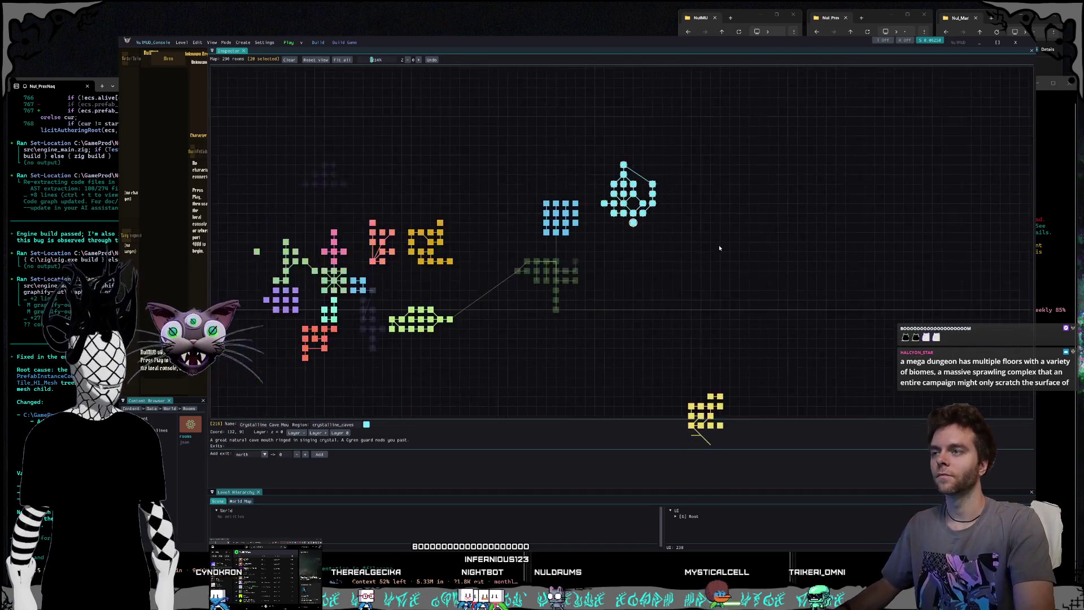
{"action": "left_click_drag", "start_coordinate": [741, 267], "coordinate": [606, 250]}
{"action": "key", "text": "ctrl+v"}
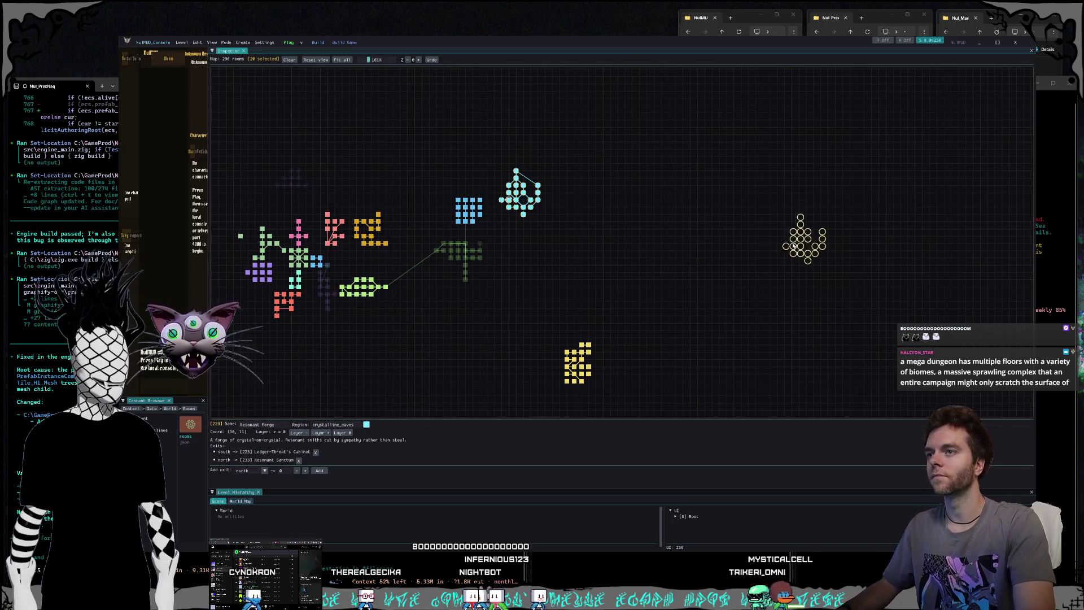
{"action": "left_click", "coordinate": [737, 215]}
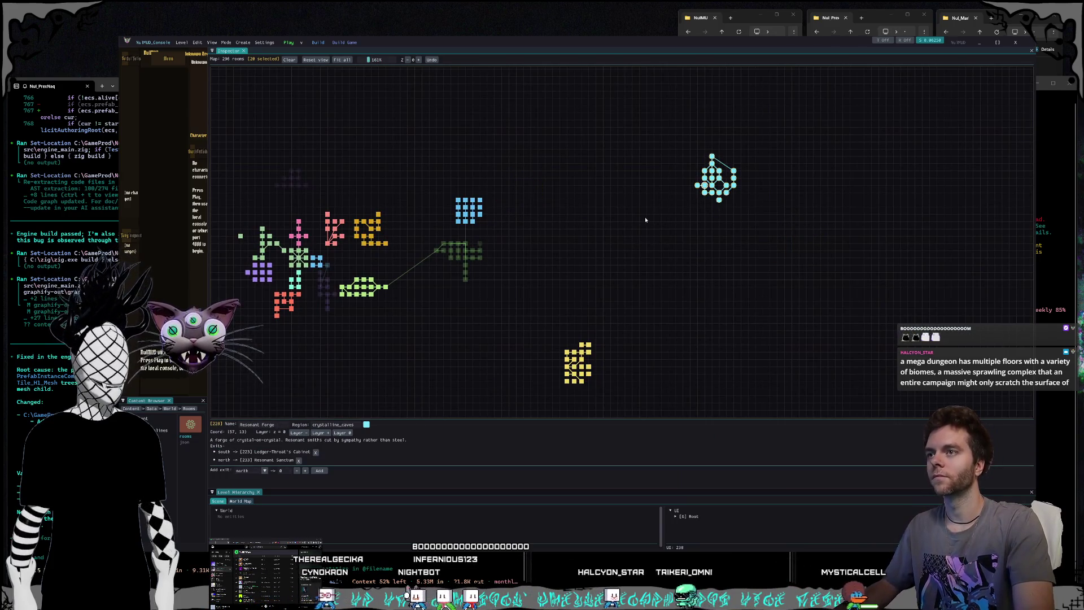
{"action": "left_click_drag", "start_coordinate": [646, 220], "coordinate": [675, 204]}
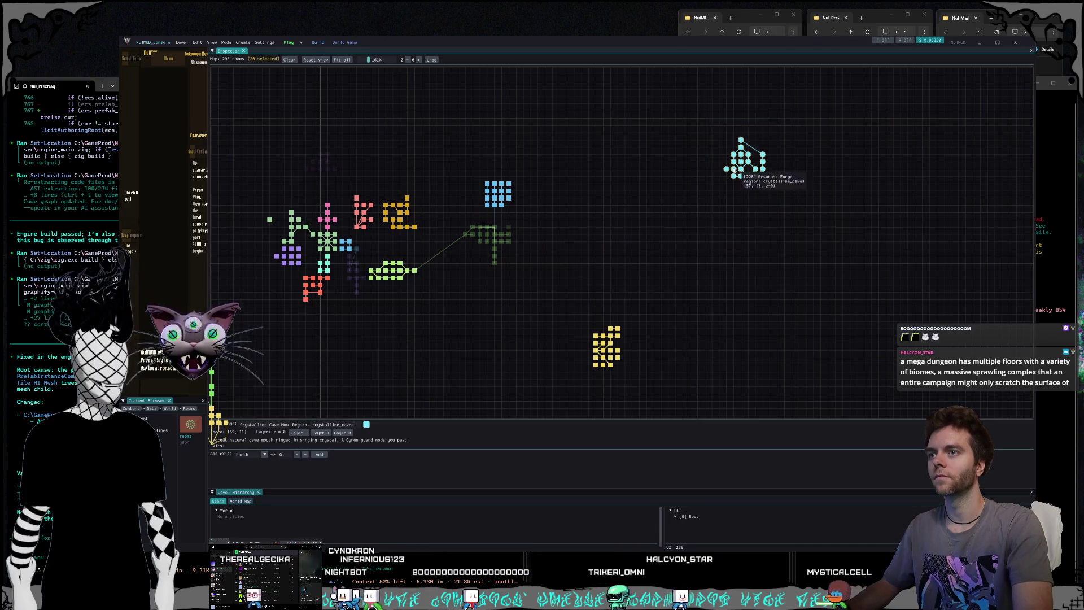
{"action": "key", "text": "ctrl+v"}
{"action": "left_click", "coordinate": [734, 199]}
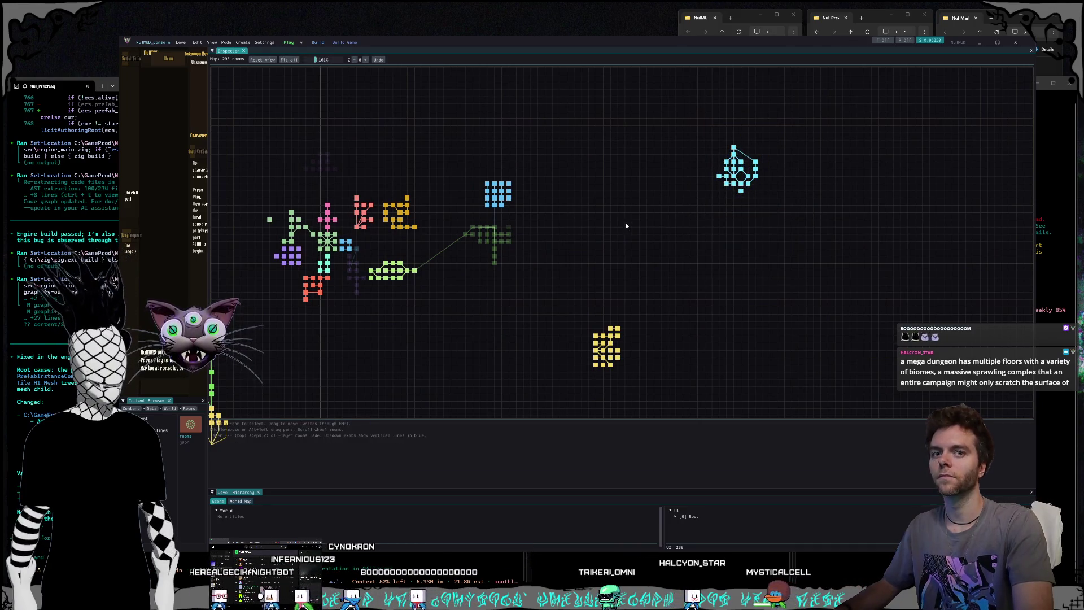
{"action": "left_click_drag", "start_coordinate": [626, 223], "coordinate": [725, 217]}
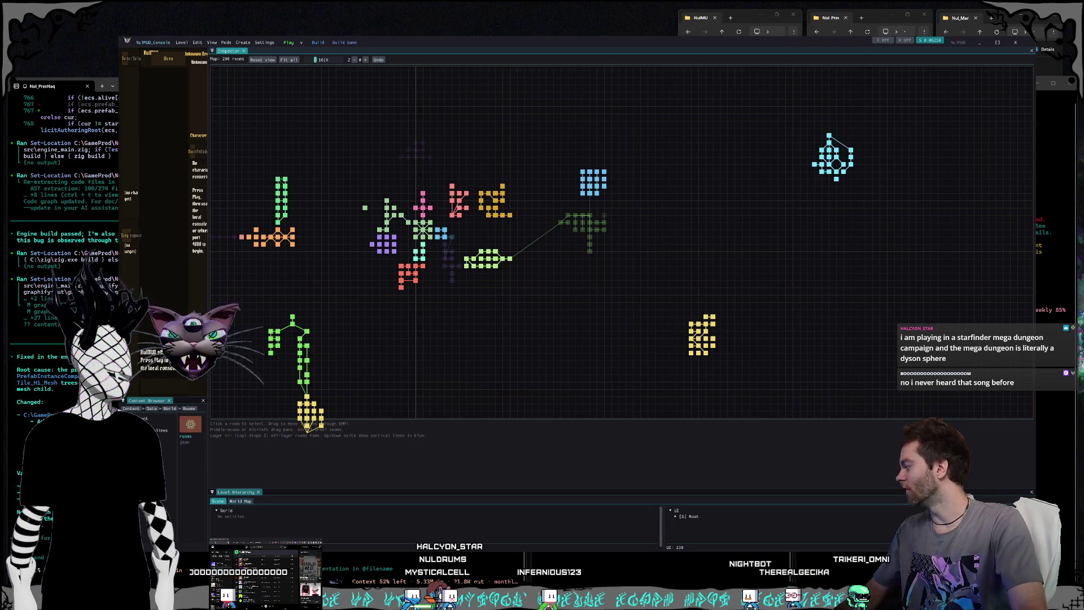
Step: Show image results for Dyson spheres, then load vibe-coded.com in a new tab
{"action": "key", "text": "alt+Tab"}
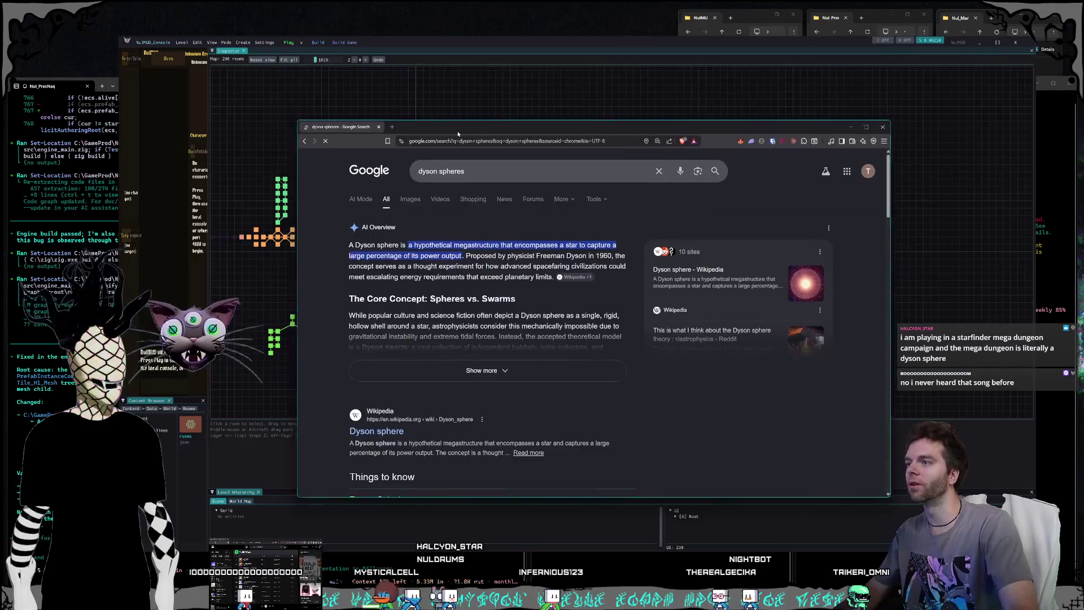
{"action": "left_click", "coordinate": [425, 204]}
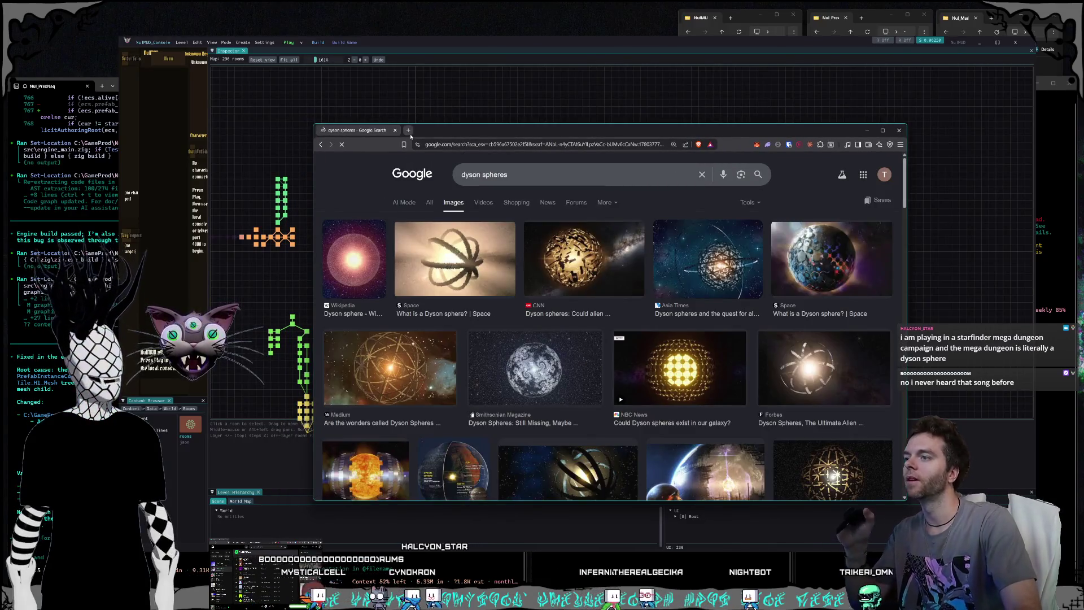
{"action": "key", "text": "ctrl+t"}
{"action": "type", "text": "vibe-coded."}
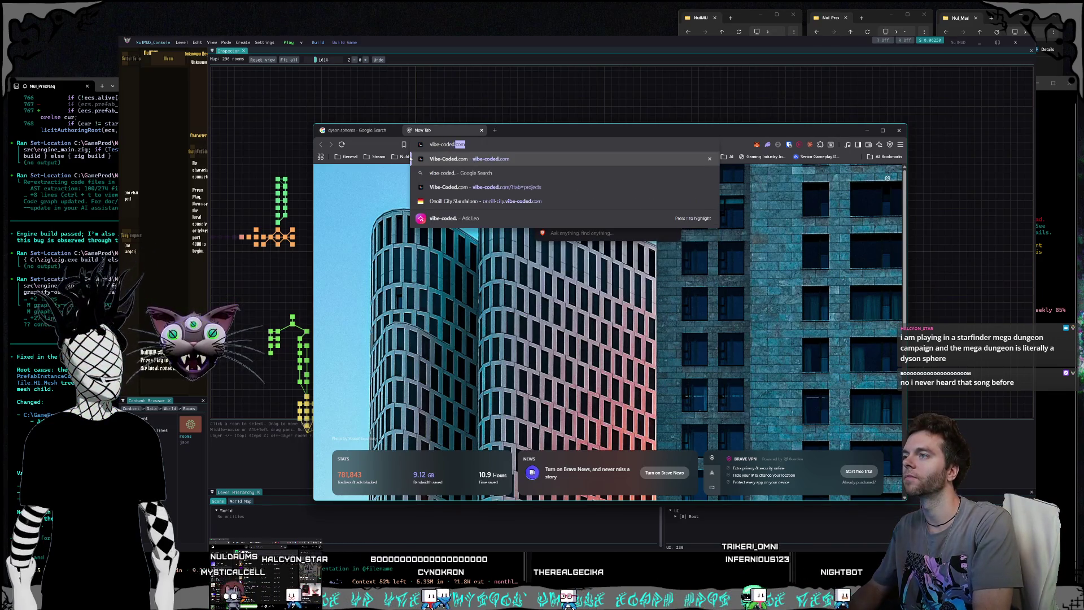
{"action": "key", "text": "Return"}
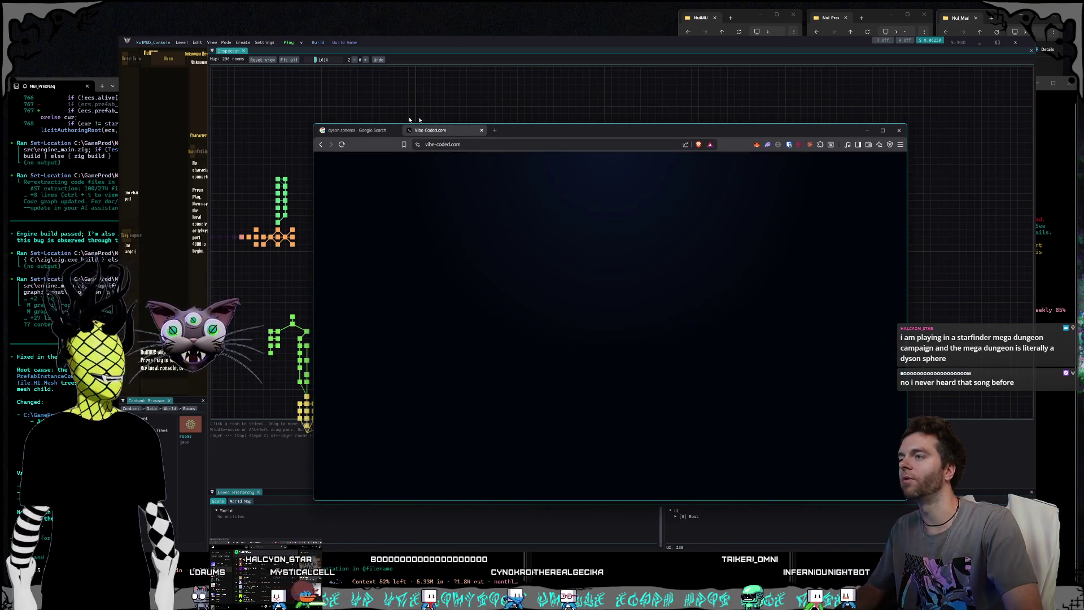
{"action": "left_click_drag", "start_coordinate": [314, 124], "coordinate": [241, 75]}
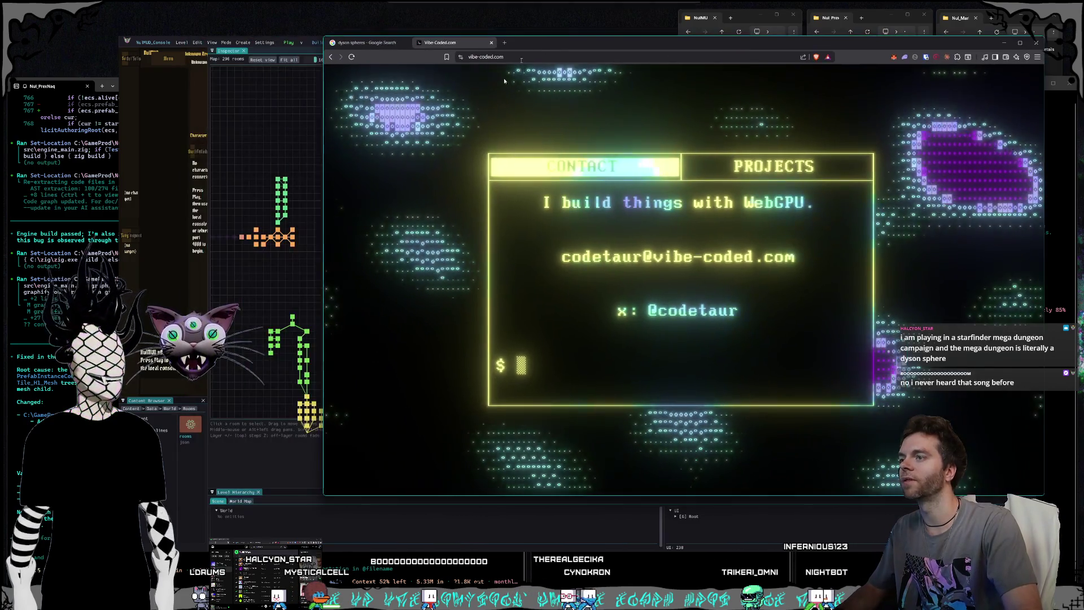
Step: Open the ONEILL-CITY project from PROJECTS and try Grid Base Size 50, then restore 60
{"action": "left_click_drag", "start_coordinate": [406, 51], "coordinate": [929, 187]}
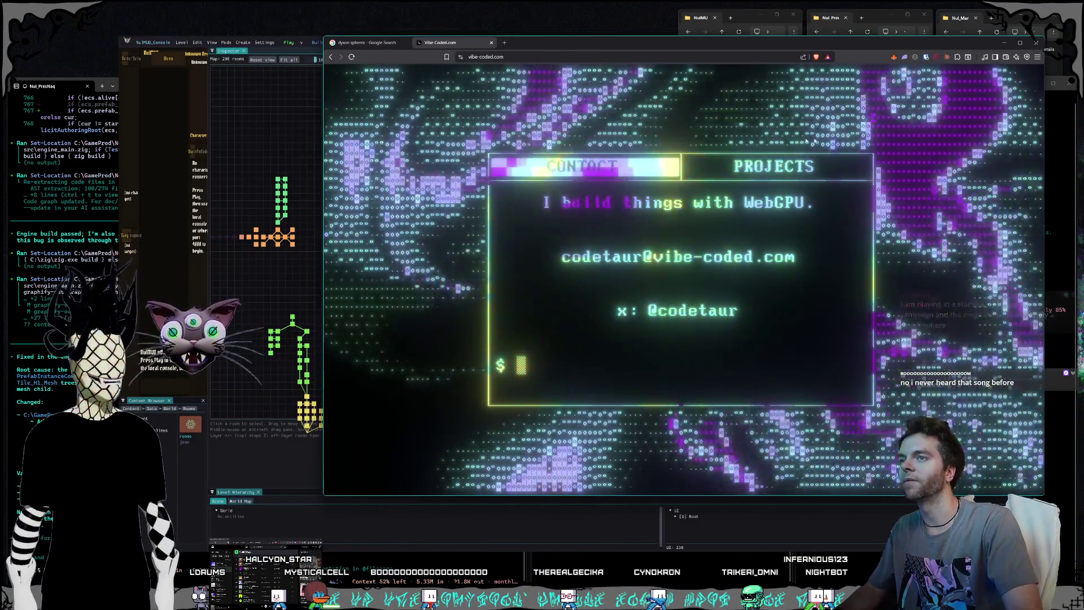
{"action": "left_click", "coordinate": [765, 168]}
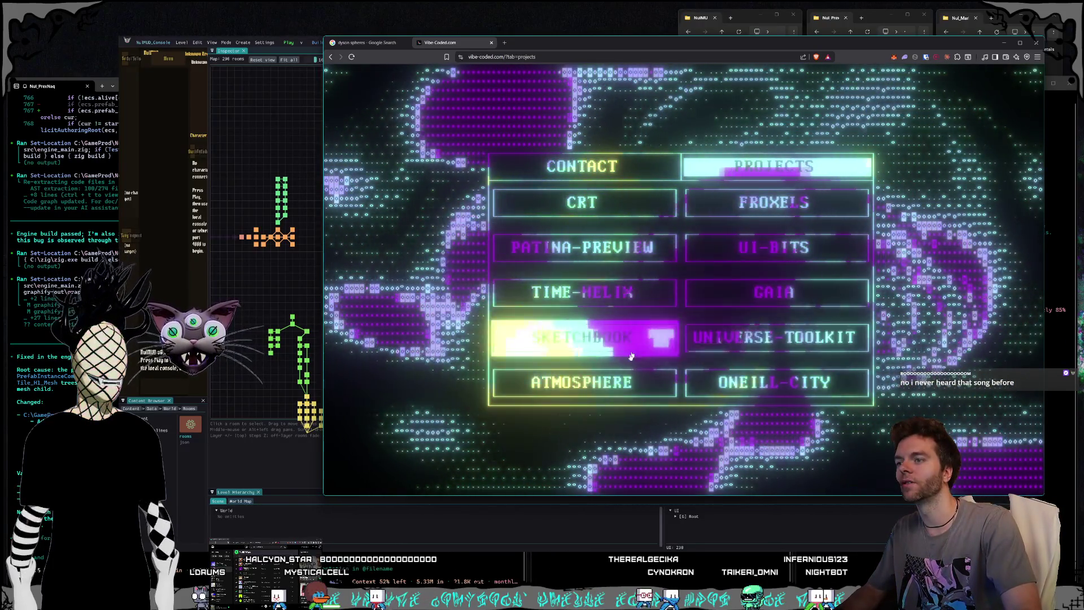
{"action": "left_click", "coordinate": [746, 392]}
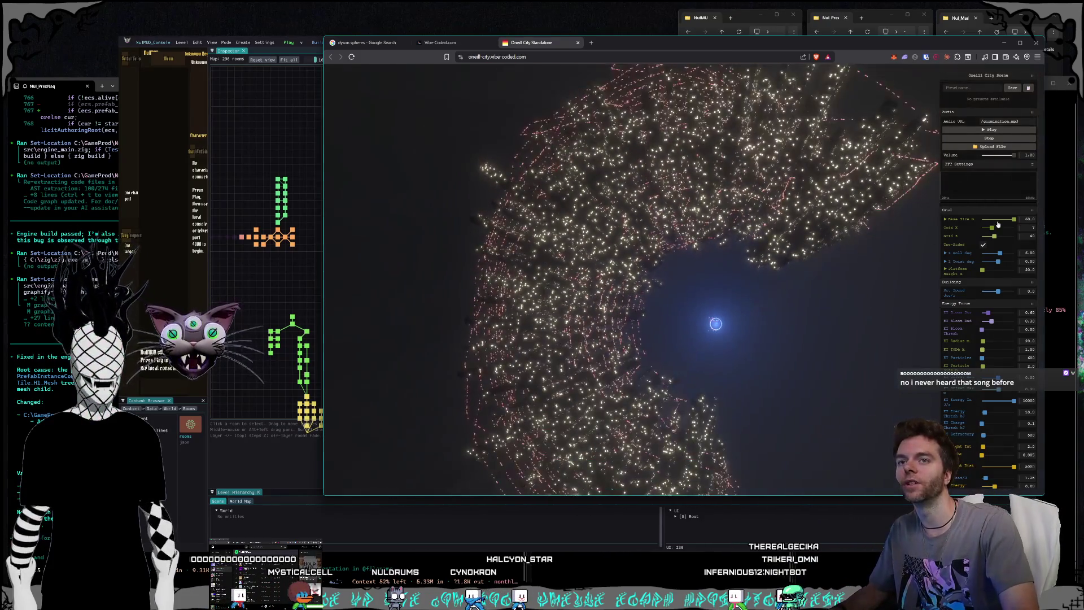
{"action": "left_click", "coordinate": [1009, 220]}
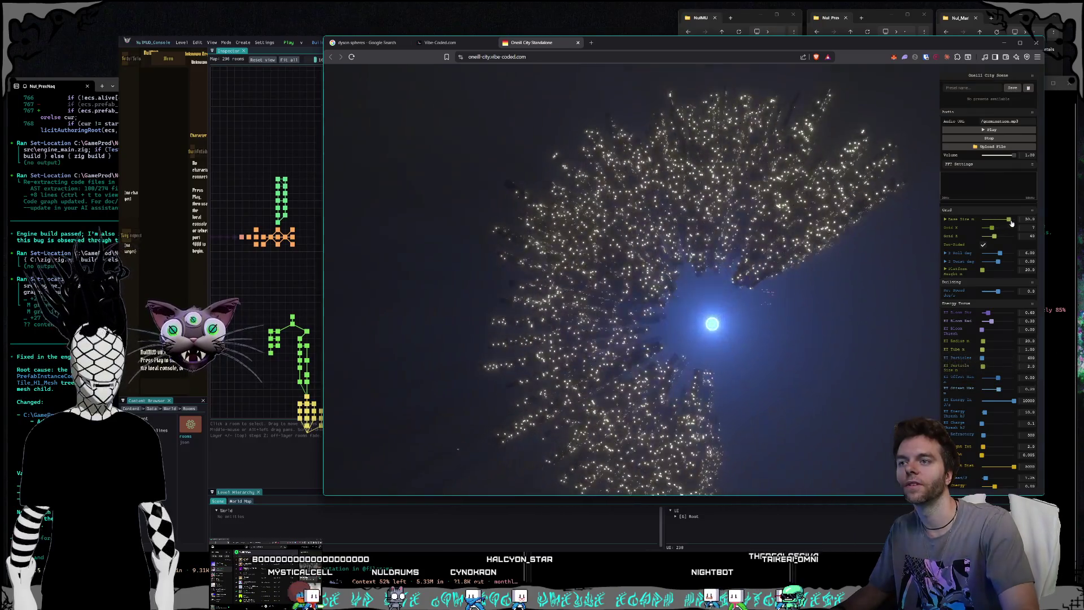
{"action": "left_click_drag", "start_coordinate": [1011, 220], "coordinate": [1015, 220]}
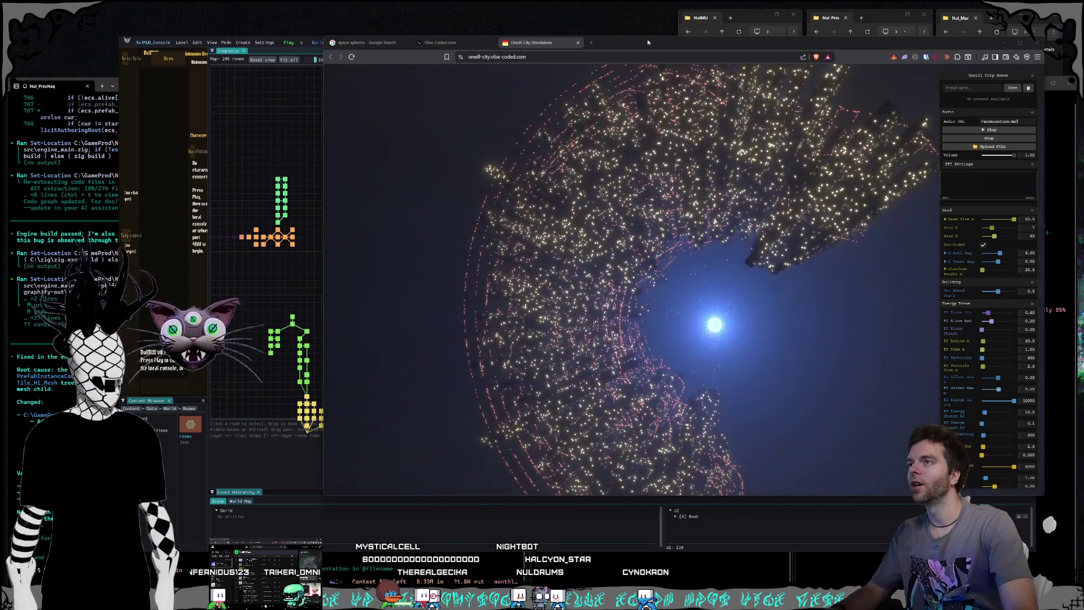
{"action": "left_click", "coordinate": [591, 42]}
Step: Search Google for 'discworld mud map'
{"action": "type", "text": "dis"}
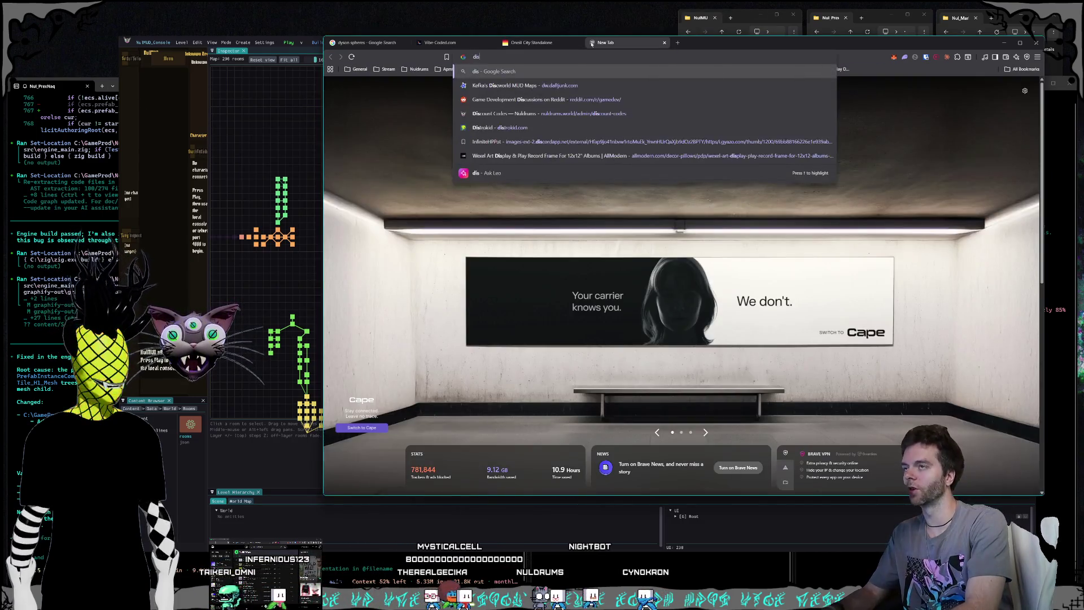
{"action": "type", "text": "cworld "}
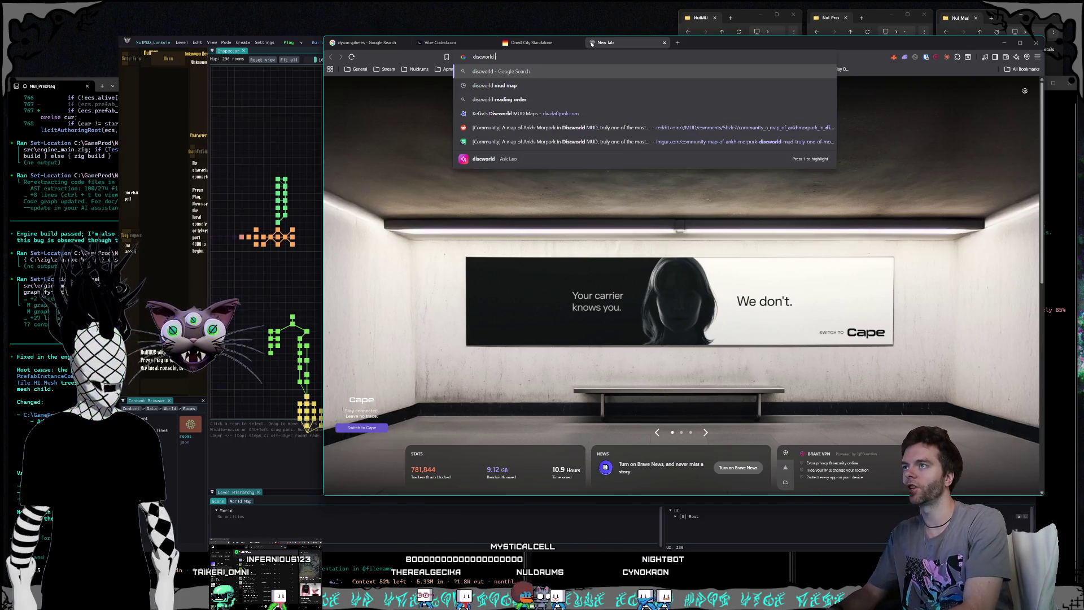
{"action": "type", "text": "mud map"}
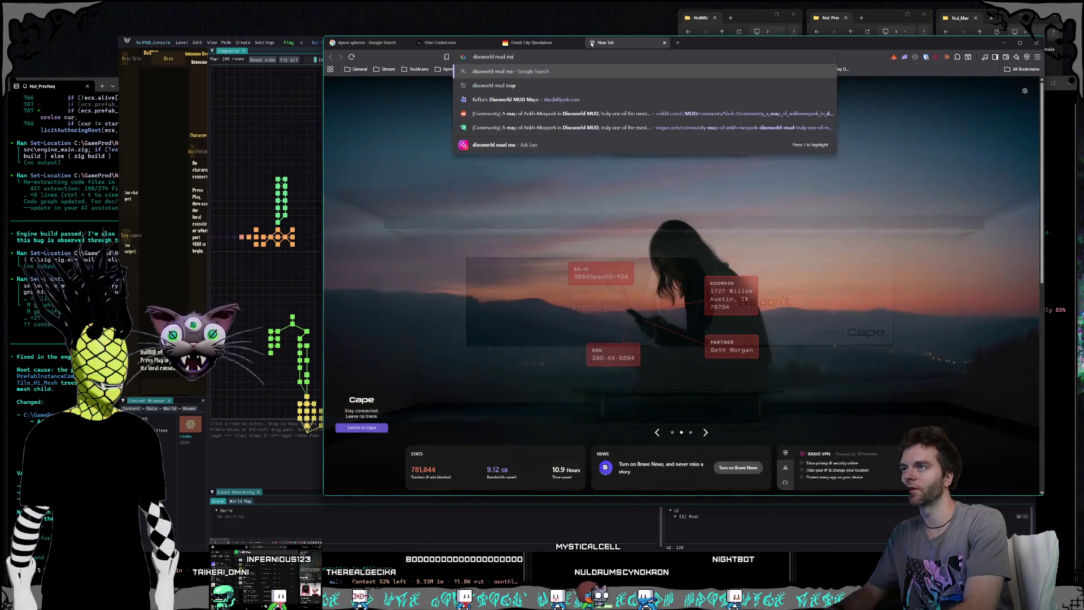
{"action": "key", "text": "Return"}
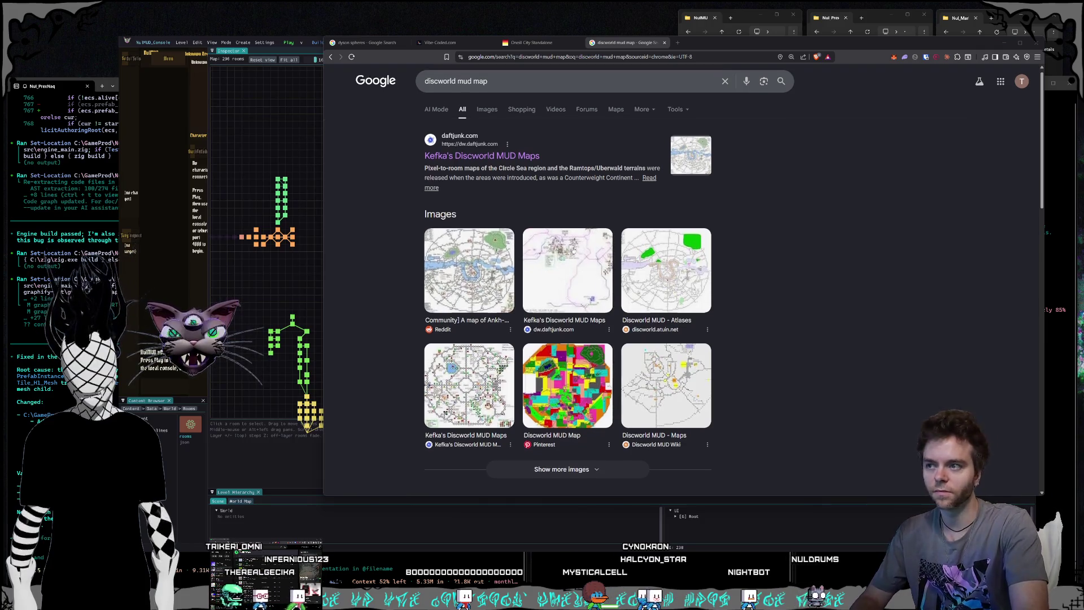
{"action": "scroll", "coordinate": [563, 259], "scroll_direction": "down", "scroll_amount": 4}
{"action": "scroll", "coordinate": [563, 259], "scroll_direction": "up", "scroll_amount": 3}
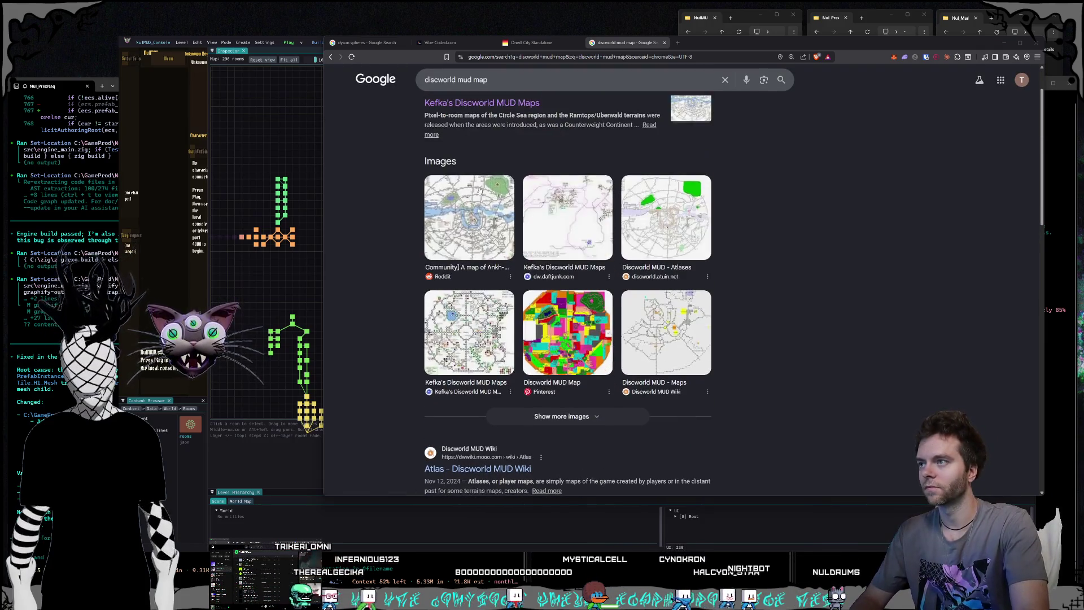
Step: Open the Ankh-Morpork map image result on Imgur and enlarge the browser window
{"action": "left_click", "coordinate": [475, 204]}
{"action": "left_click", "coordinate": [840, 223]}
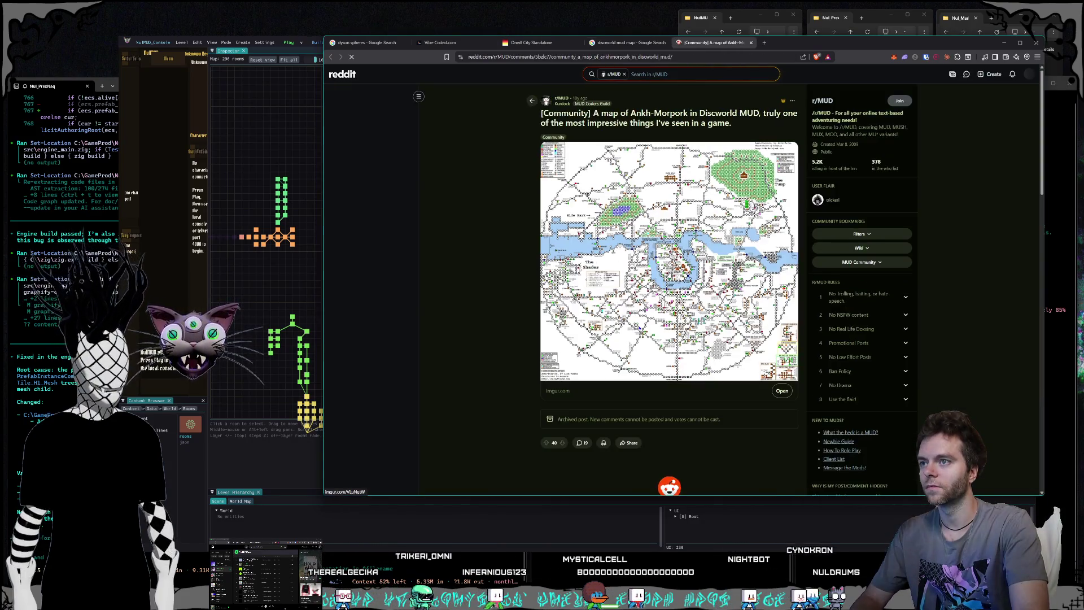
{"action": "left_click", "coordinate": [668, 274]}
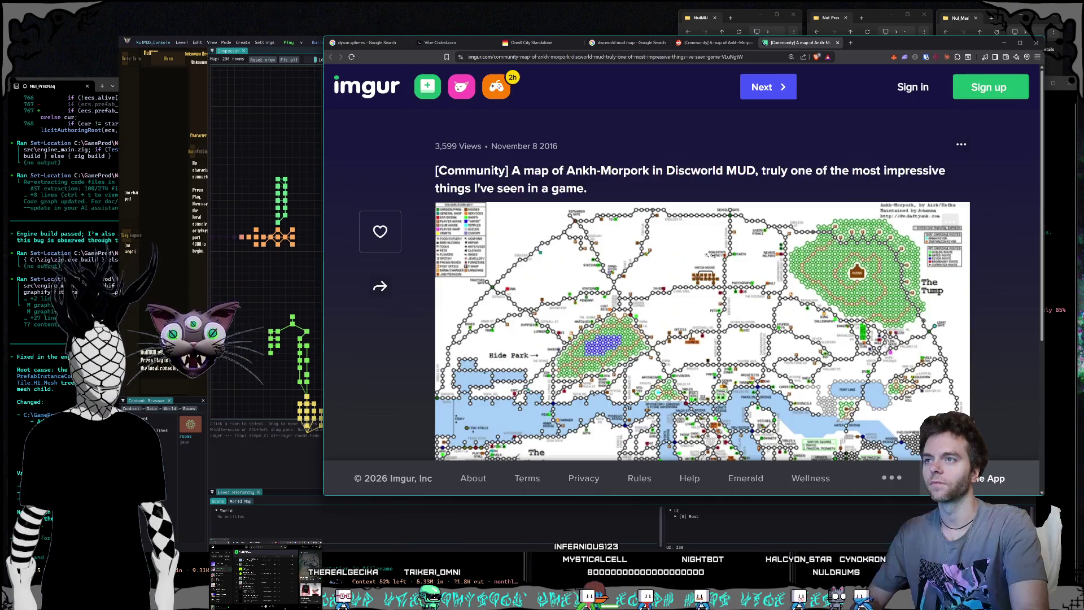
{"action": "scroll", "coordinate": [745, 238], "scroll_direction": "down", "scroll_amount": 2}
{"action": "scroll", "coordinate": [745, 238], "scroll_direction": "down", "scroll_amount": 2}
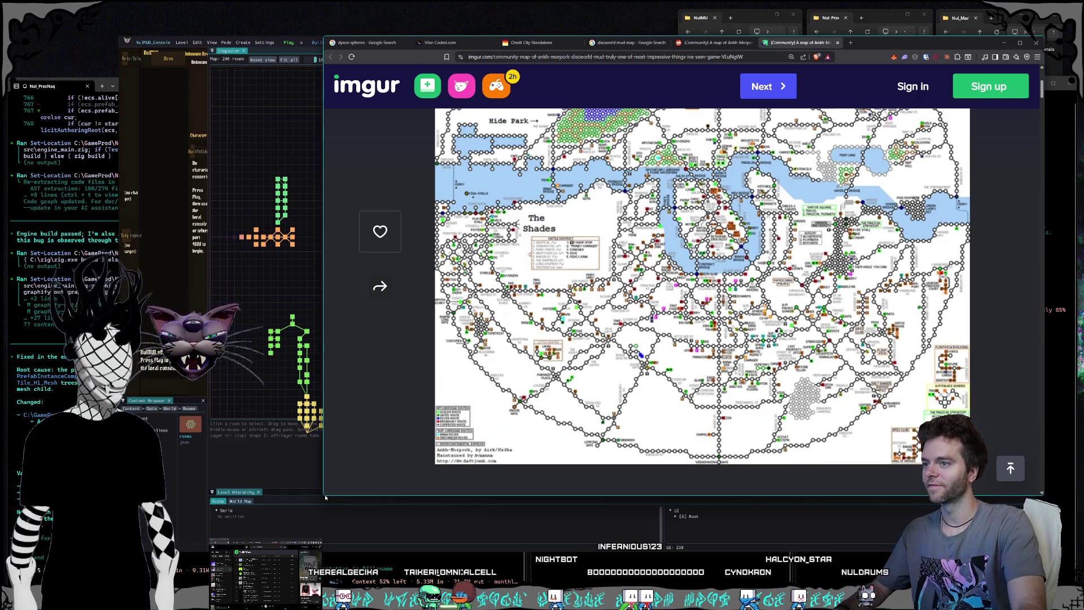
{"action": "mouse_move", "coordinate": [324, 496]}
{"action": "left_mouse_down"}
{"action": "mouse_move", "coordinate": [183, 486]}
{"action": "mouse_move", "coordinate": [224, 491]}
{"action": "mouse_move", "coordinate": [230, 535]}
{"action": "left_mouse_up"}
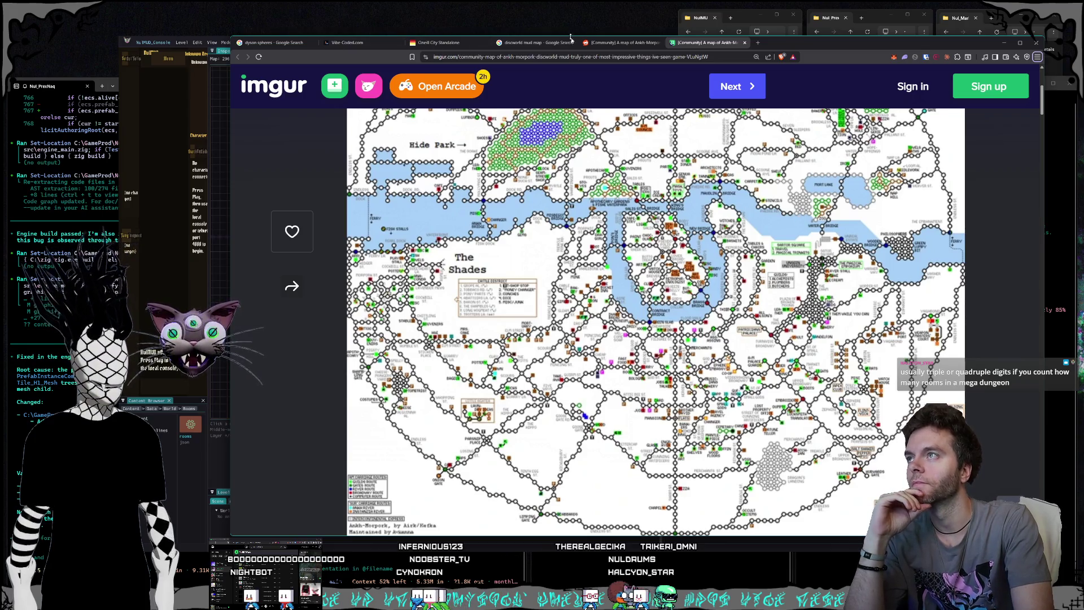
Step: Go back to the search results and open Kefka's Discworld MUD Maps site
{"action": "left_click", "coordinate": [599, 44]}
{"action": "left_click", "coordinate": [550, 44]}
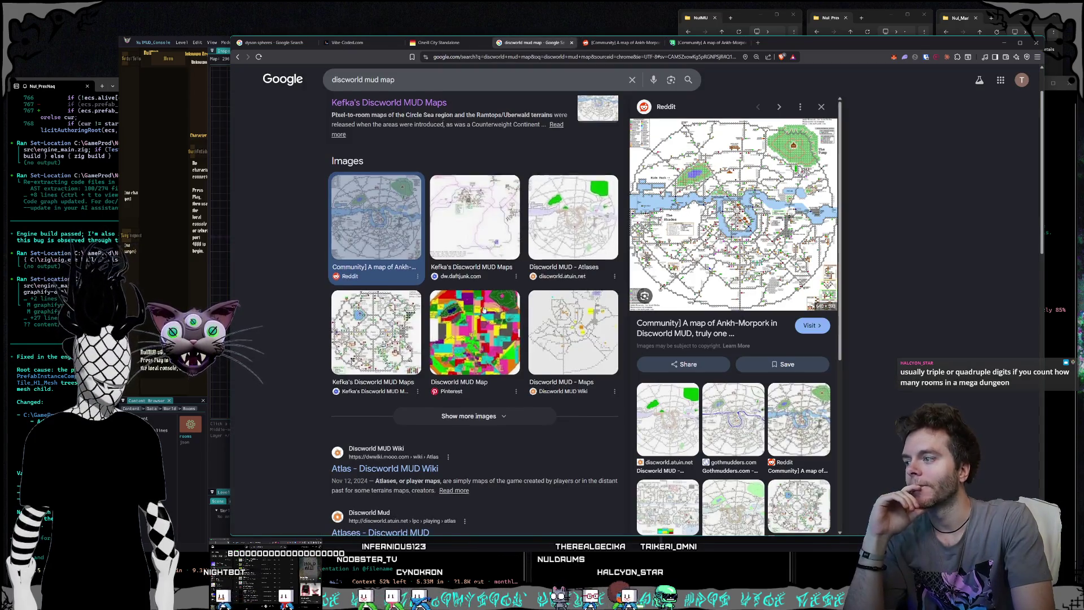
{"action": "left_click", "coordinate": [418, 162]}
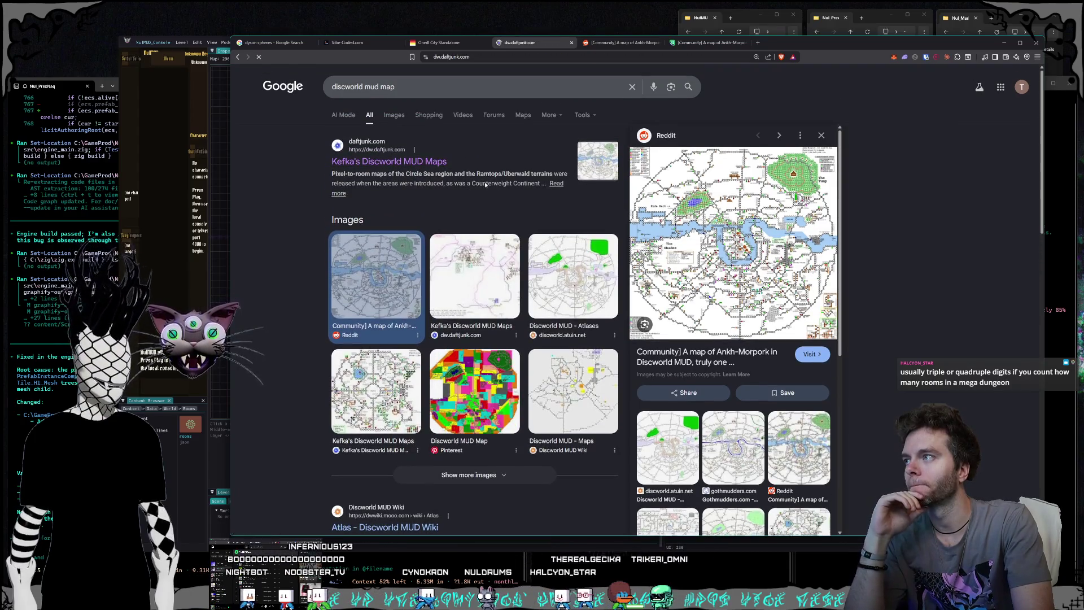
Step: Open the Ankh-Morpork map link in a background tab
{"action": "scroll", "coordinate": [544, 169], "scroll_direction": "down", "scroll_amount": 1}
{"action": "right_click", "coordinate": [525, 212]}
{"action": "left_click", "coordinate": [550, 219]}
{"action": "scroll", "coordinate": [511, 191], "scroll_direction": "down", "scroll_amount": 2}
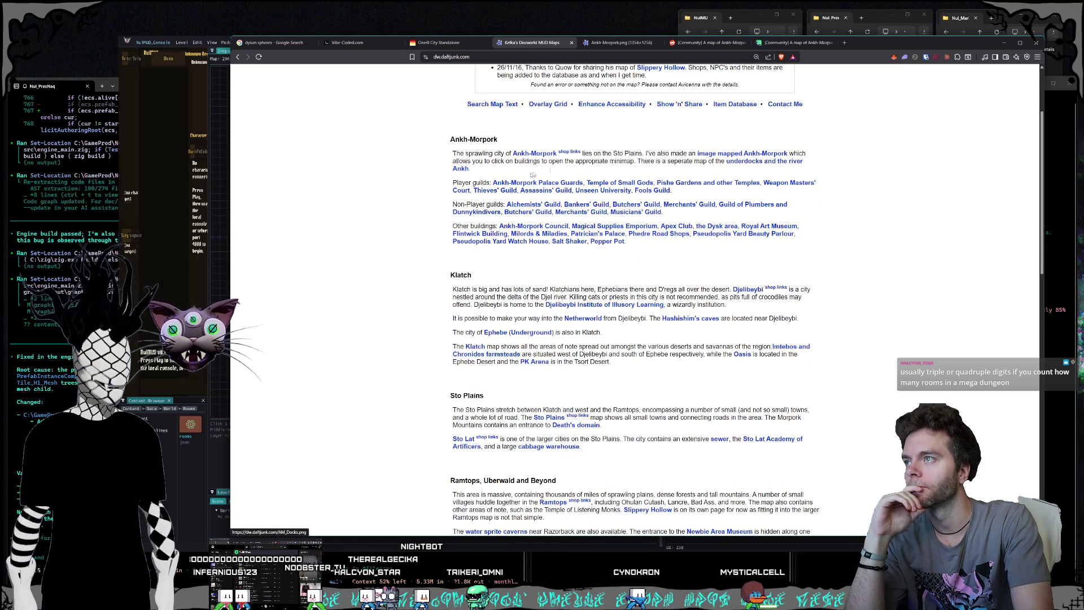
{"action": "scroll", "coordinate": [530, 181], "scroll_direction": "down", "scroll_amount": 4}
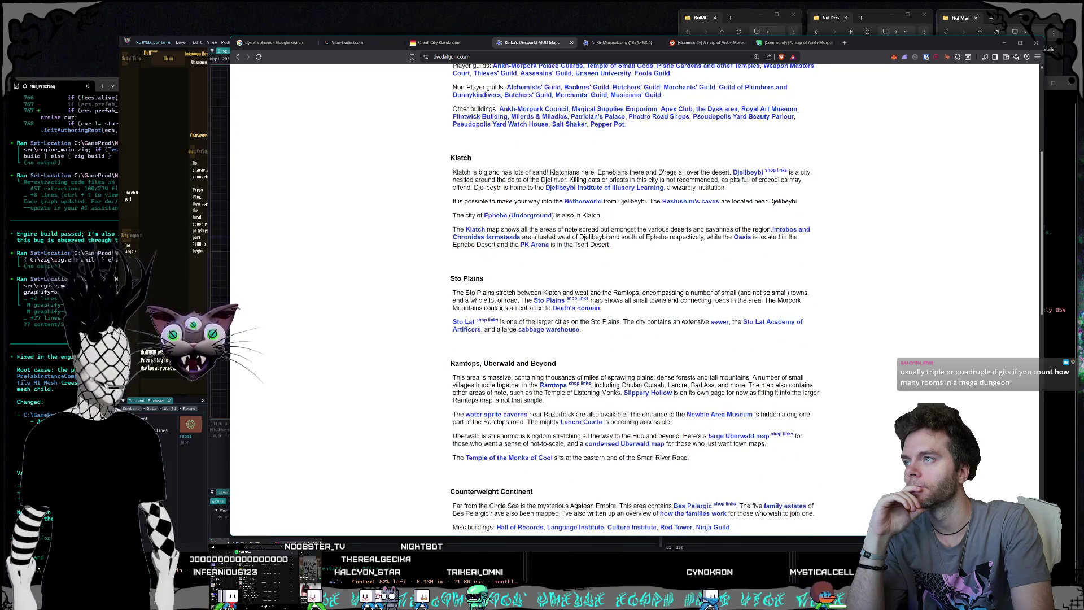
{"action": "scroll", "coordinate": [636, 299], "scroll_direction": "down", "scroll_amount": 2}
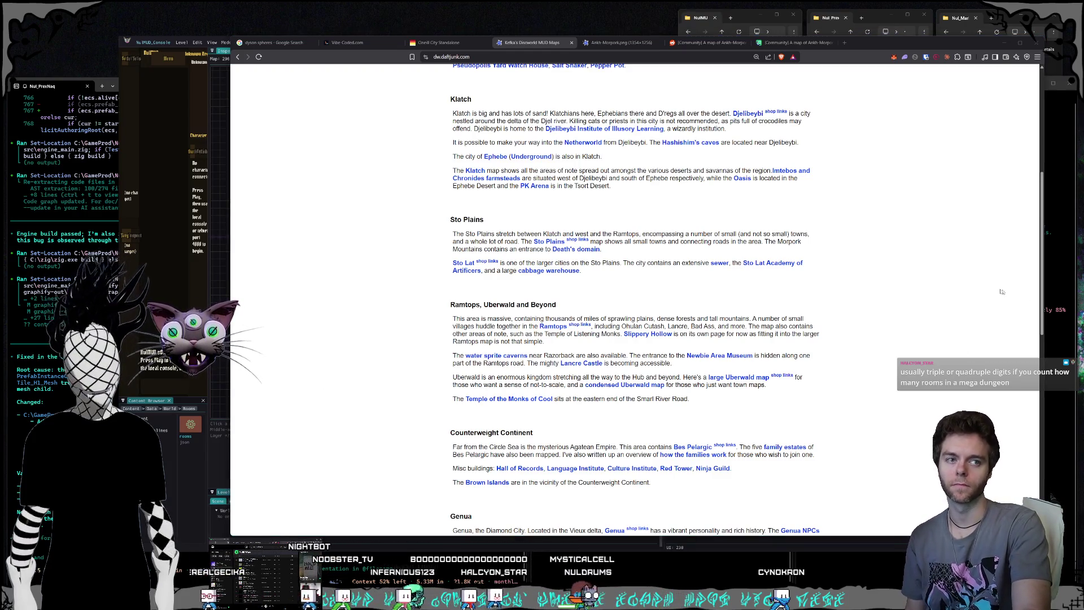
Step: Open the Sto Plains and Ramtops maps in new tabs, then show the Ankh-Morpork map
{"action": "left_click", "coordinate": [844, 201]}
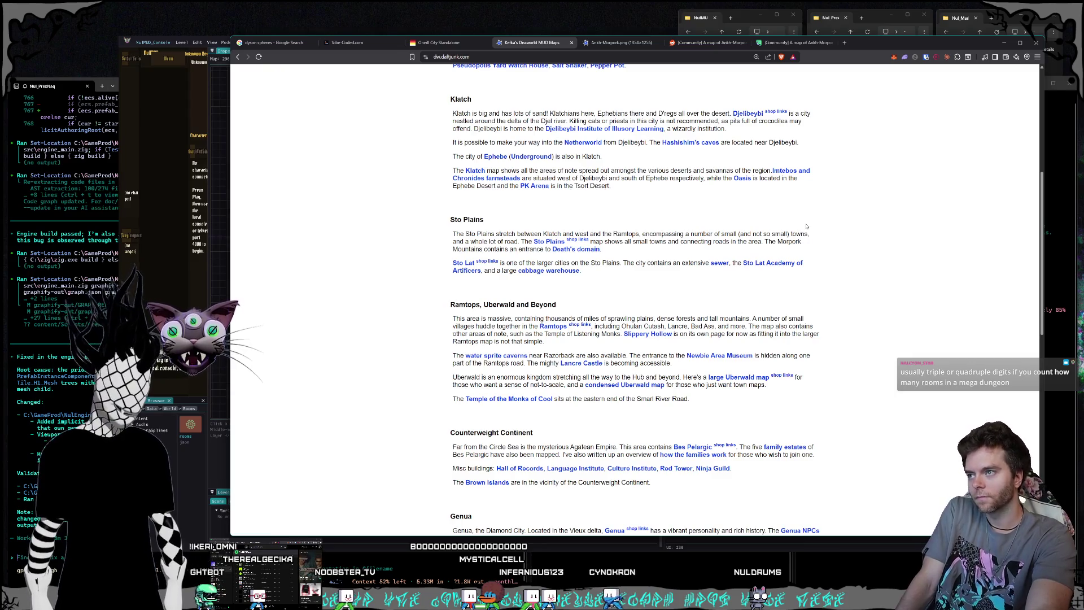
{"action": "scroll", "coordinate": [806, 226], "scroll_direction": "down", "scroll_amount": 1}
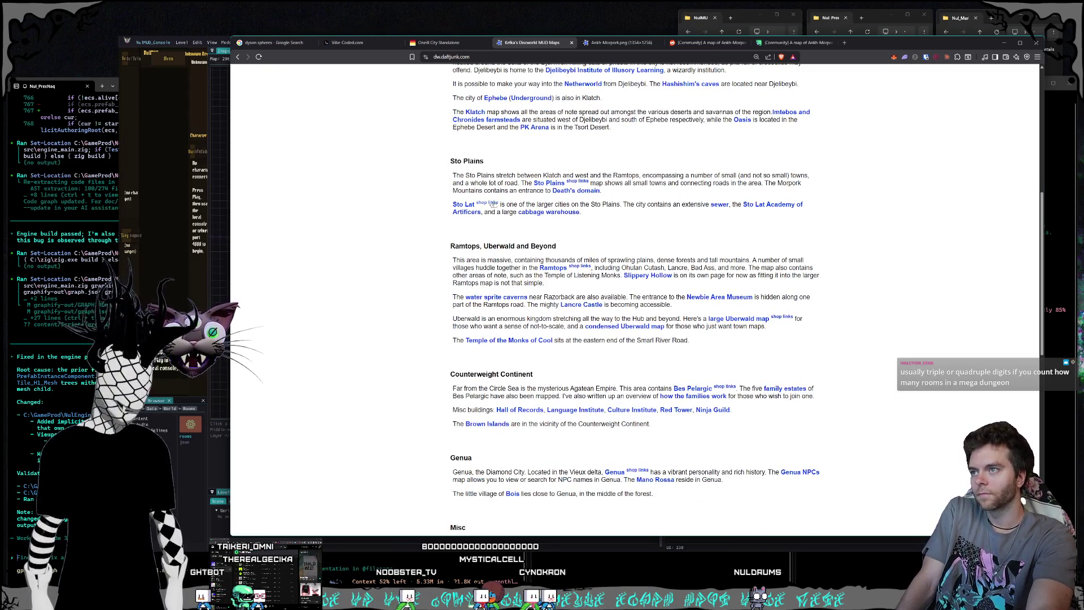
{"action": "right_click", "coordinate": [552, 187]}
{"action": "left_click", "coordinate": [576, 199]}
{"action": "scroll", "coordinate": [676, 233], "scroll_direction": "down", "scroll_amount": 2}
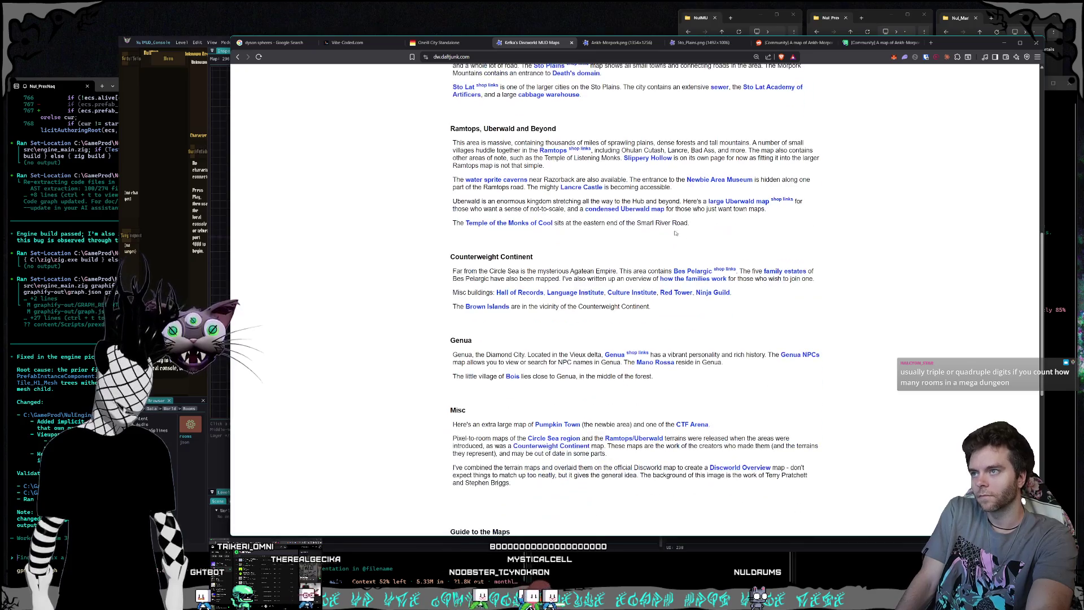
{"action": "right_click", "coordinate": [554, 150]}
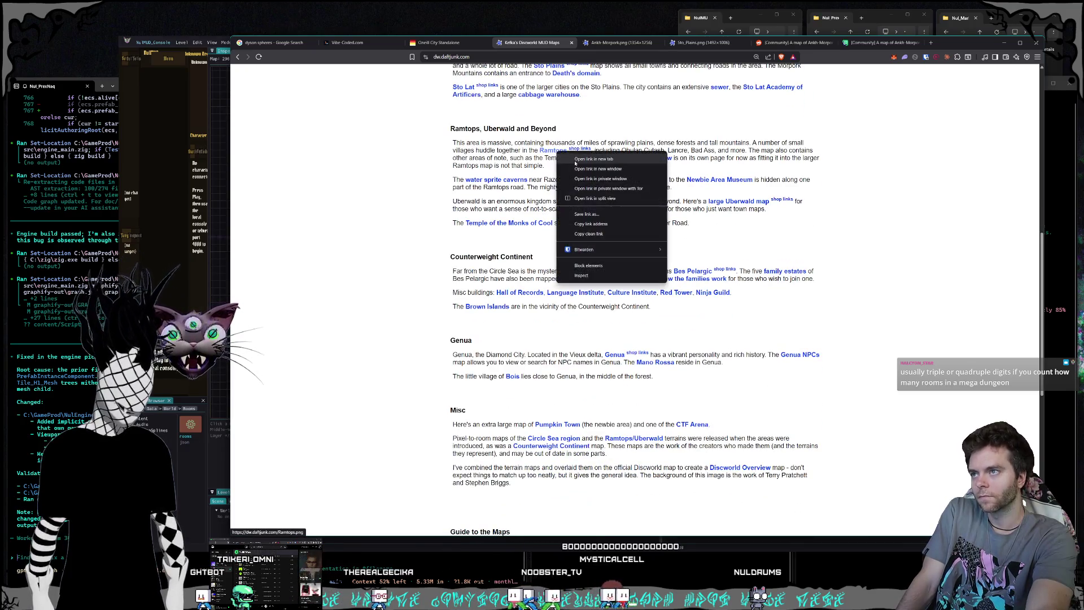
{"action": "left_click", "coordinate": [577, 161]}
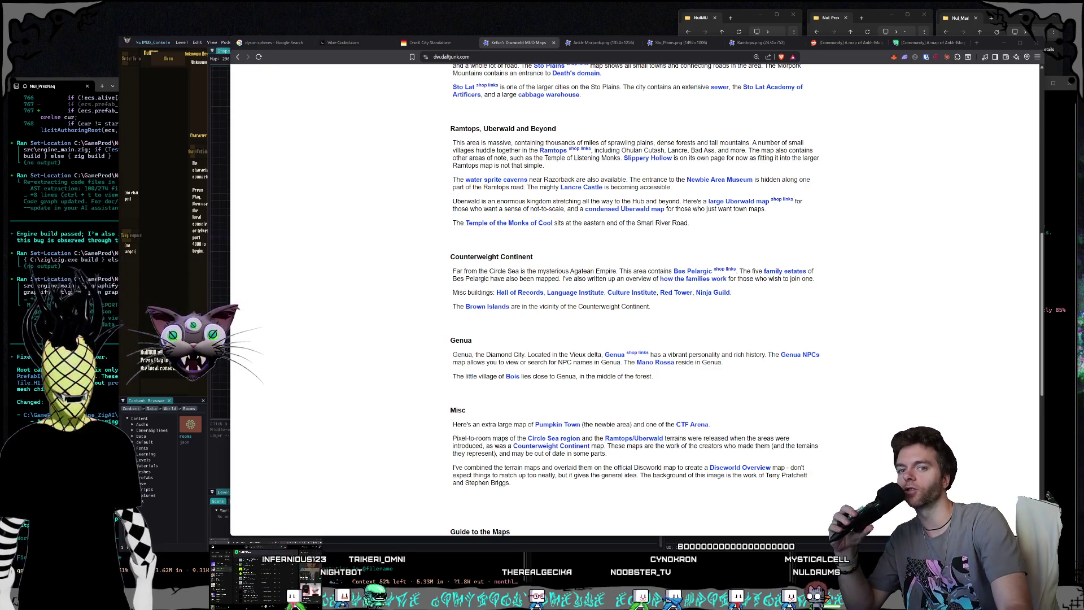
{"action": "left_click", "coordinate": [608, 44]}
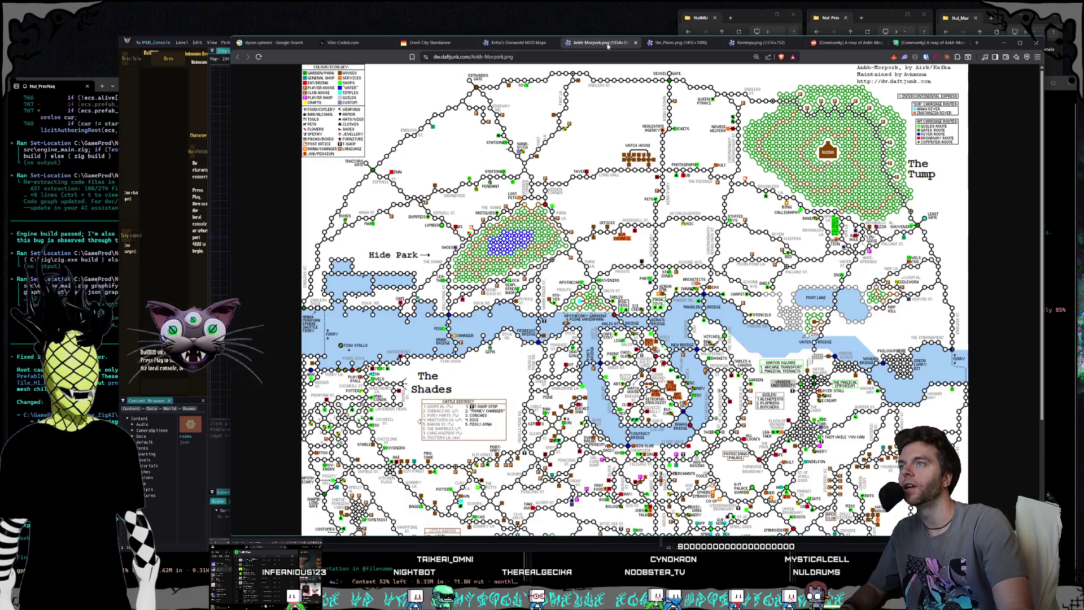
Step: Return to the Discworld MUD Maps page and look over its Recent Changes entries
{"action": "left_click", "coordinate": [526, 45]}
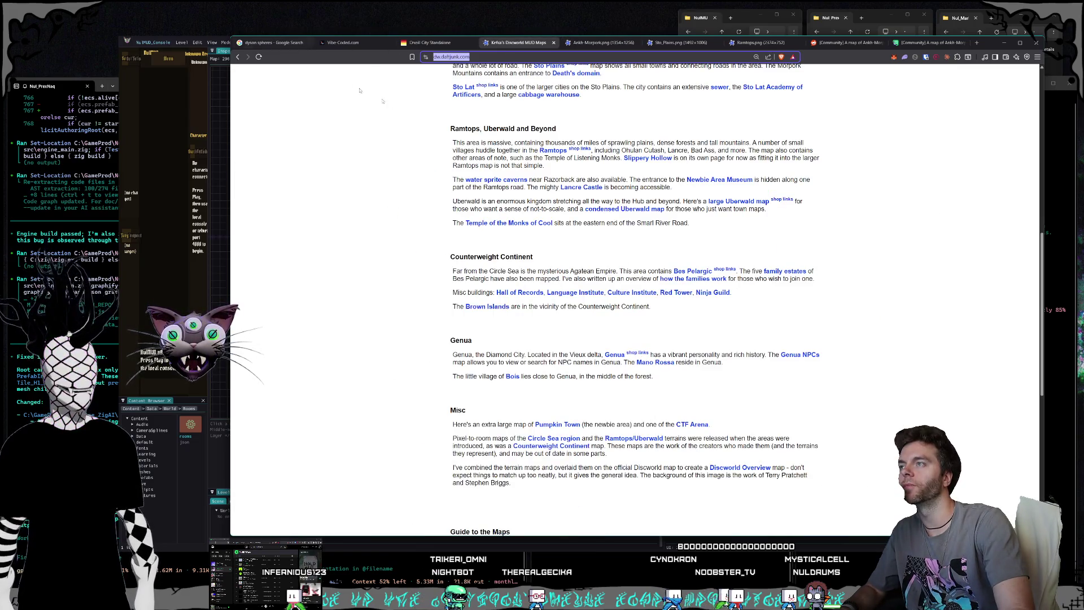
{"action": "left_click", "coordinate": [437, 231]}
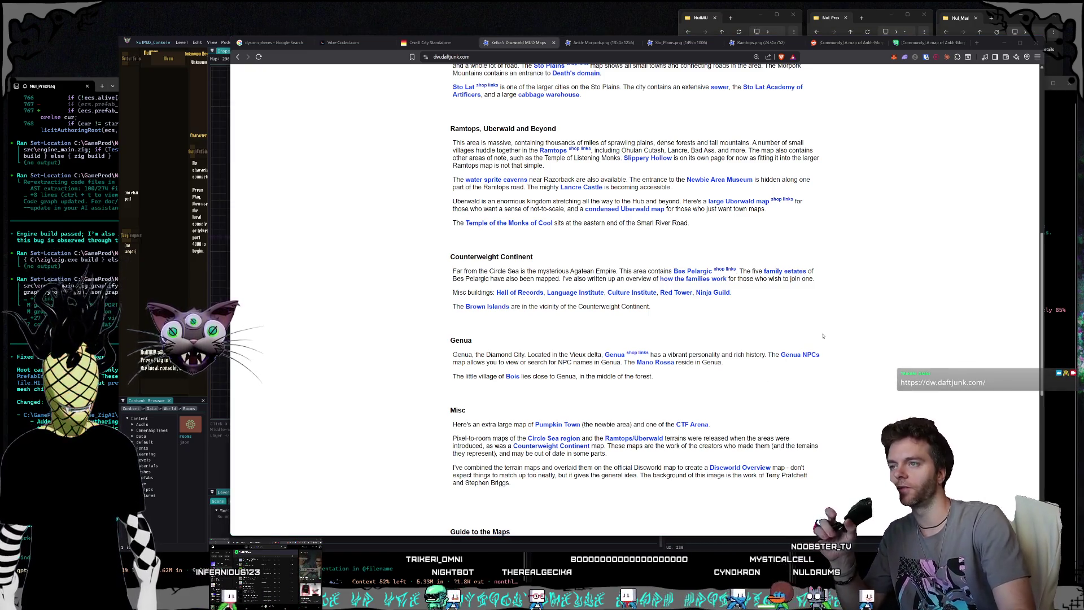
{"action": "scroll", "coordinate": [823, 339], "scroll_direction": "up", "scroll_amount": 10}
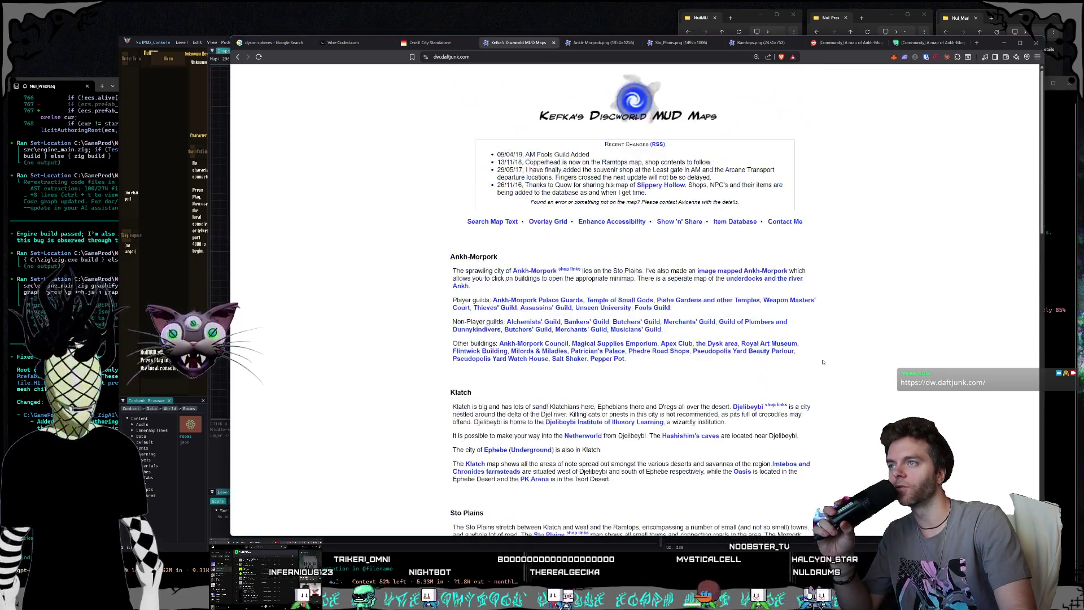
{"action": "left_click_drag", "start_coordinate": [506, 162], "coordinate": [534, 163]}
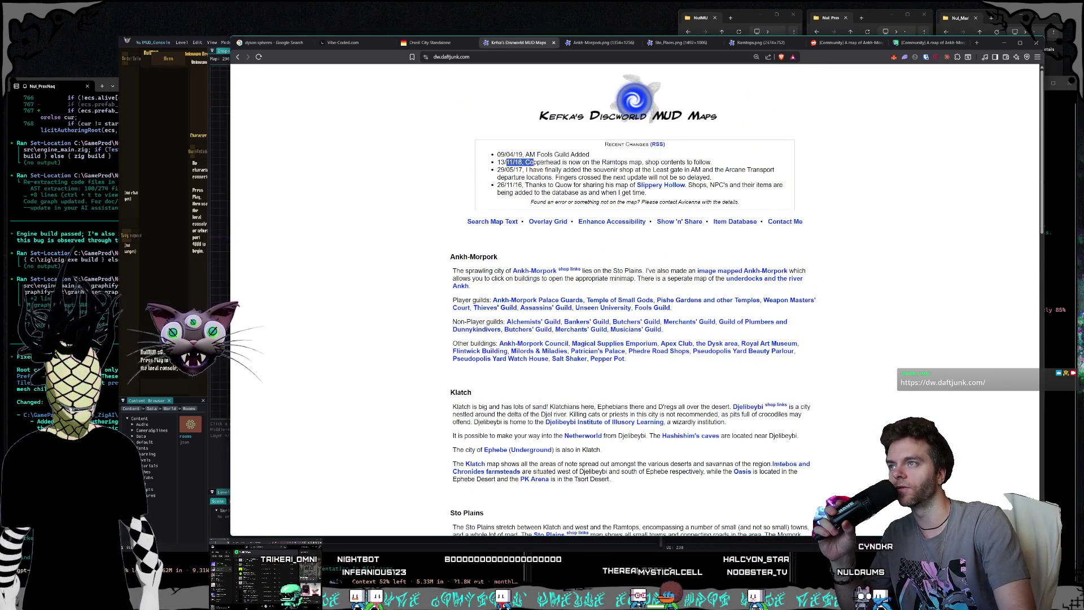
{"action": "left_click", "coordinate": [607, 135]}
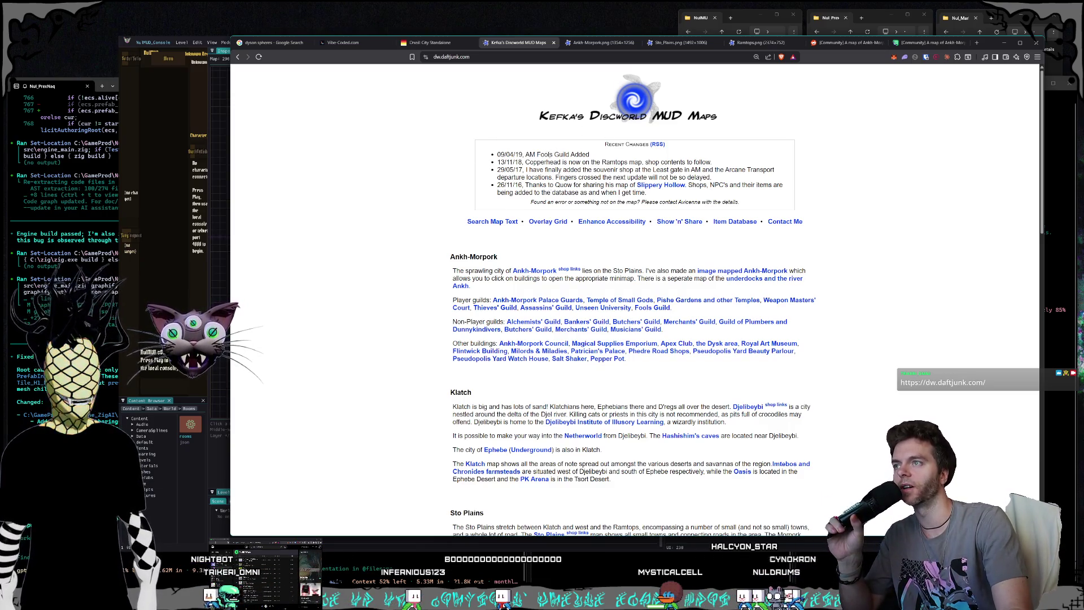
Step: Look through the Ankh-Morpork, Sto Plains and Ramtops map tabs in turn
{"action": "left_click", "coordinate": [601, 45]}
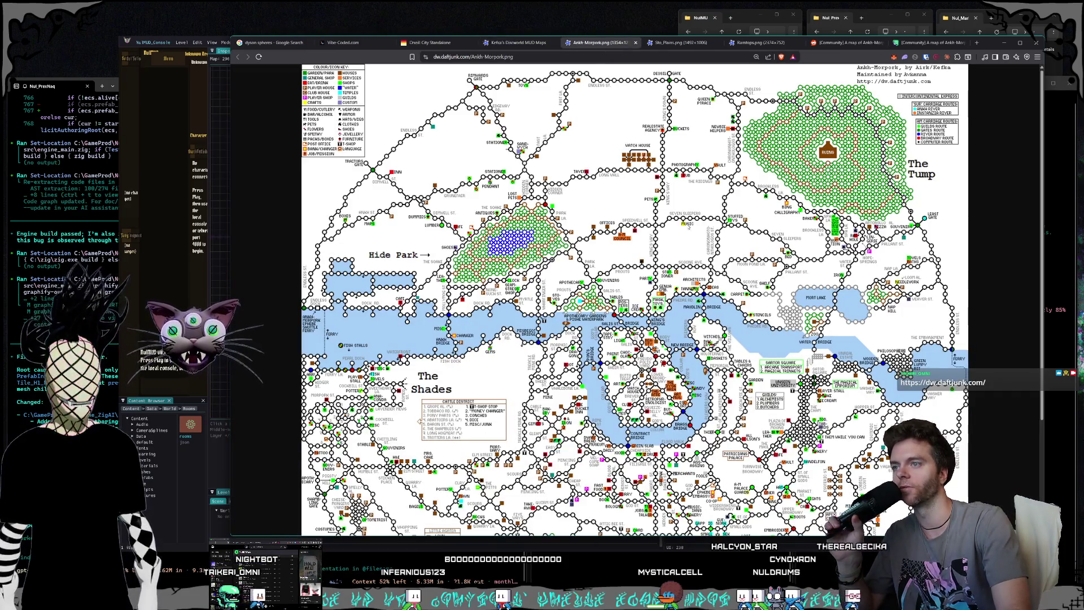
{"action": "scroll", "coordinate": [688, 312], "scroll_direction": "down", "scroll_amount": 5}
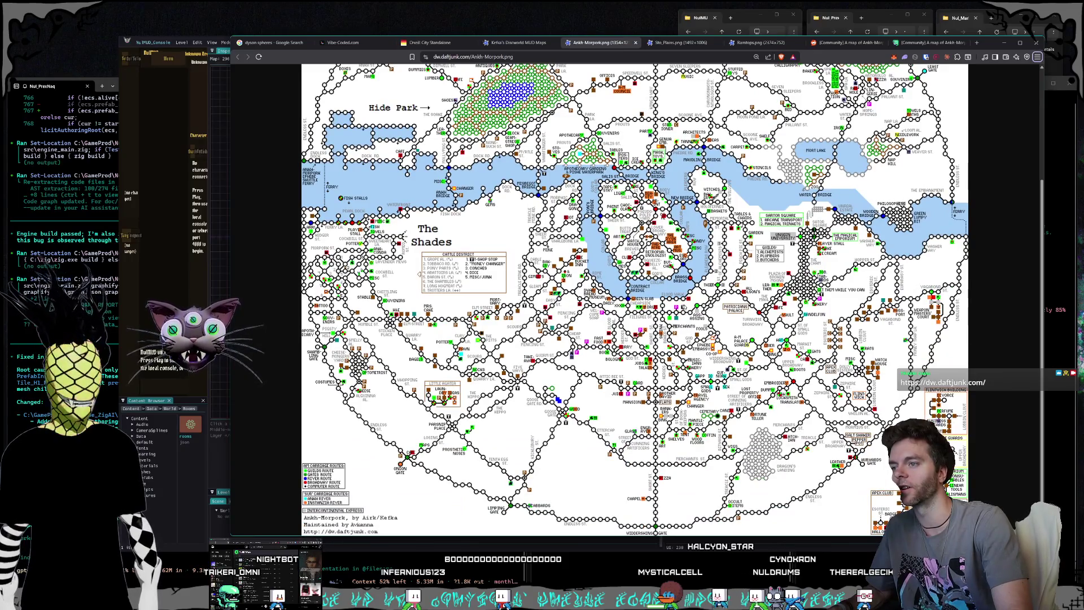
{"action": "scroll", "coordinate": [635, 299], "scroll_direction": "up", "scroll_amount": 5}
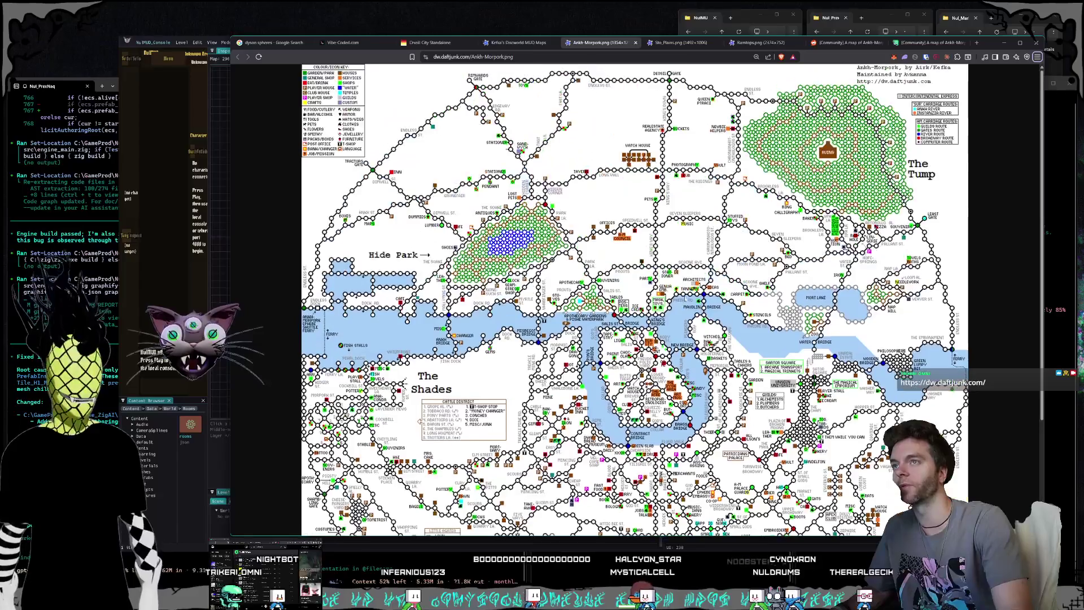
{"action": "left_click", "coordinate": [681, 43]}
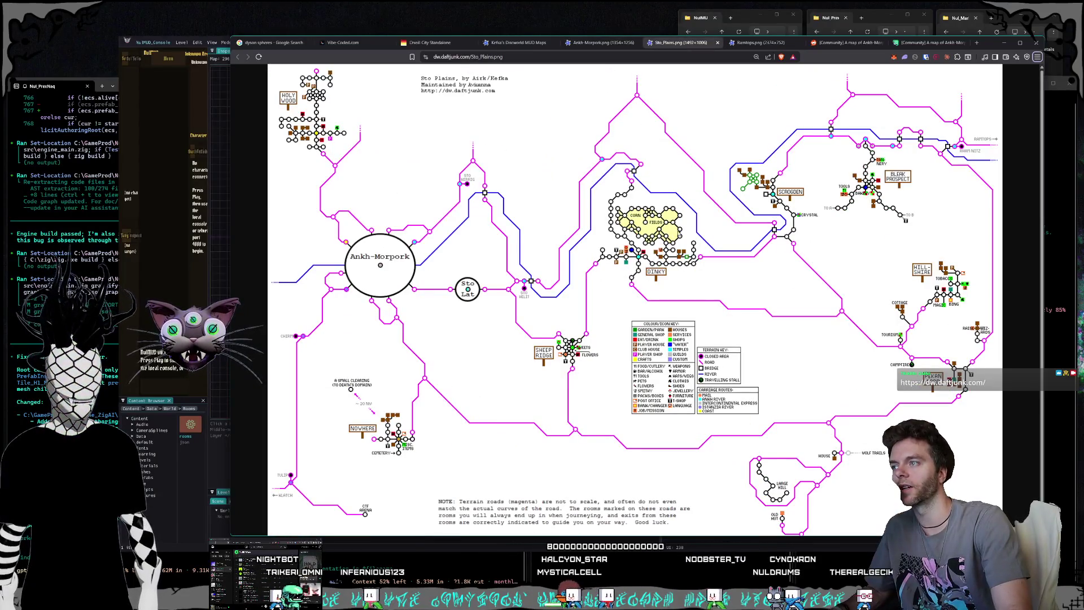
{"action": "key", "text": "ctrl+Tab"}
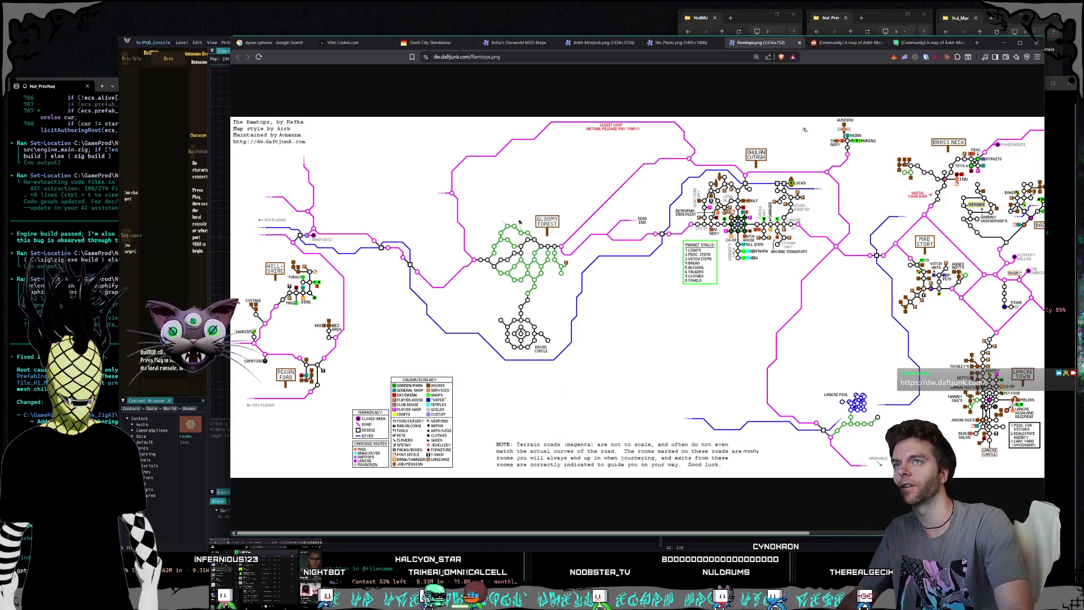
Step: Close the Reddit and imgur Ankh-Morpork map tabs
{"action": "left_click", "coordinate": [842, 48]}
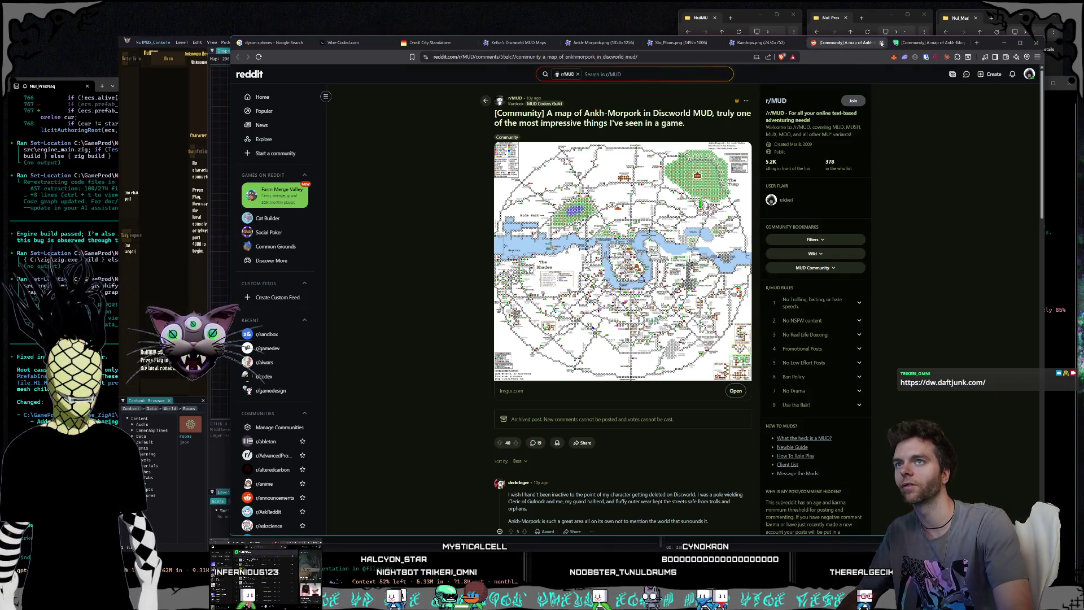
{"action": "left_click", "coordinate": [882, 43]}
{"action": "left_click", "coordinate": [882, 44]}
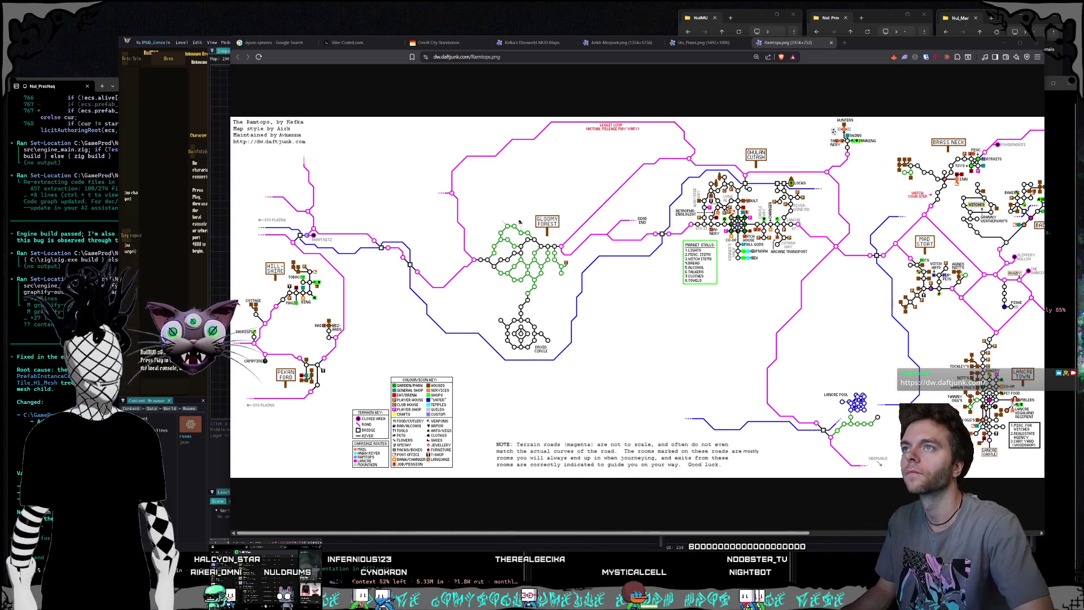
Step: Close the Ramtops, Sto Plains, Ankh-Morpork and Discworld MUD Maps tabs
{"action": "left_click", "coordinate": [832, 44]}
{"action": "left_click", "coordinate": [744, 42]}
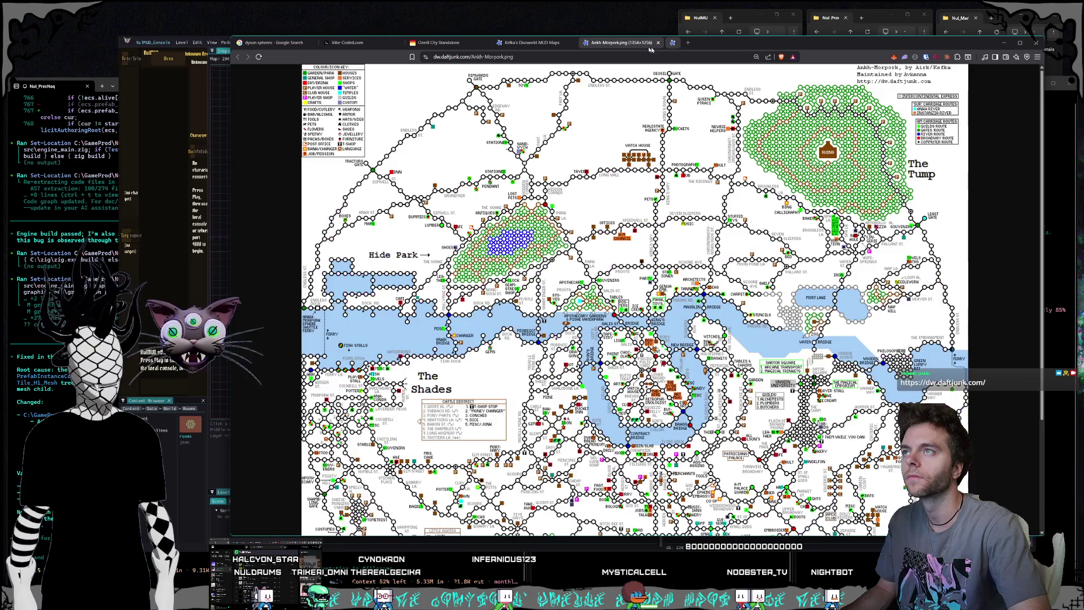
{"action": "left_click", "coordinate": [658, 43]}
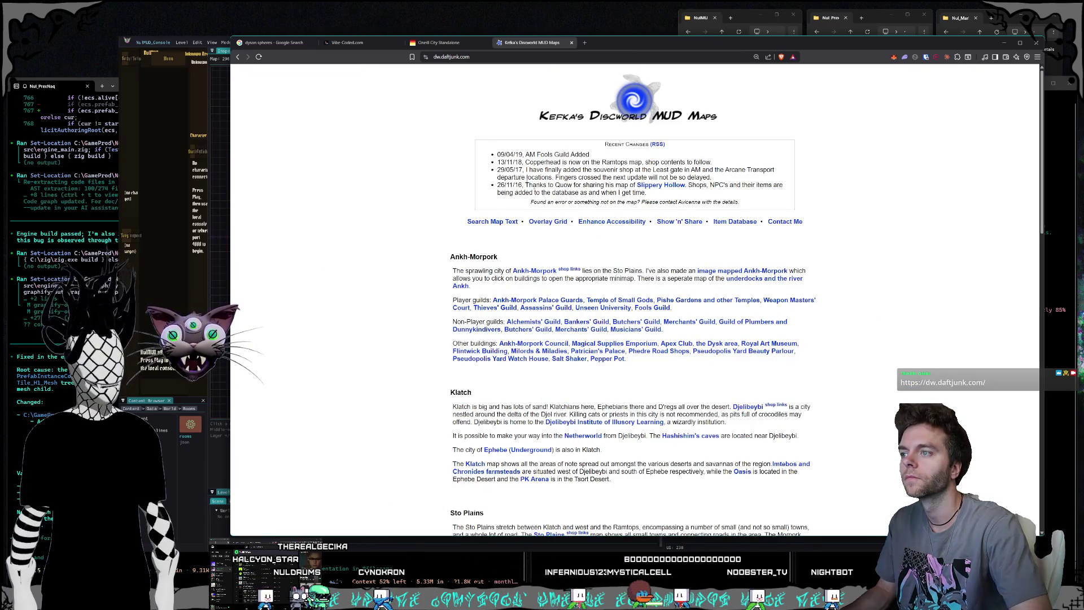
{"action": "scroll", "coordinate": [527, 180], "scroll_direction": "down", "scroll_amount": 9}
{"action": "scroll", "coordinate": [514, 190], "scroll_direction": "down", "scroll_amount": 7}
{"action": "scroll", "coordinate": [517, 198], "scroll_direction": "up", "scroll_amount": 15}
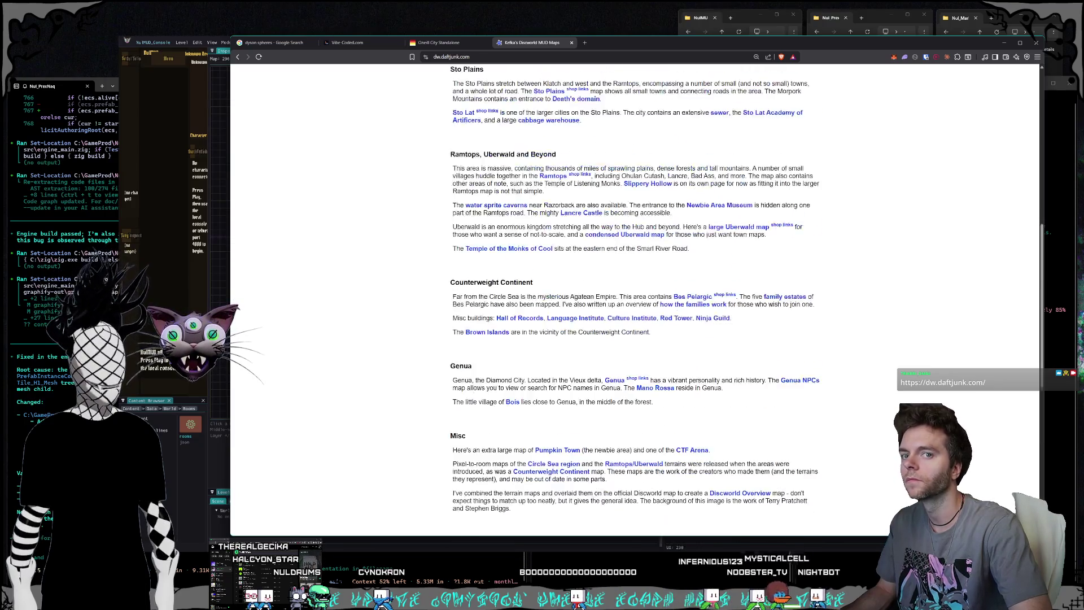
{"action": "left_click", "coordinate": [572, 43]}
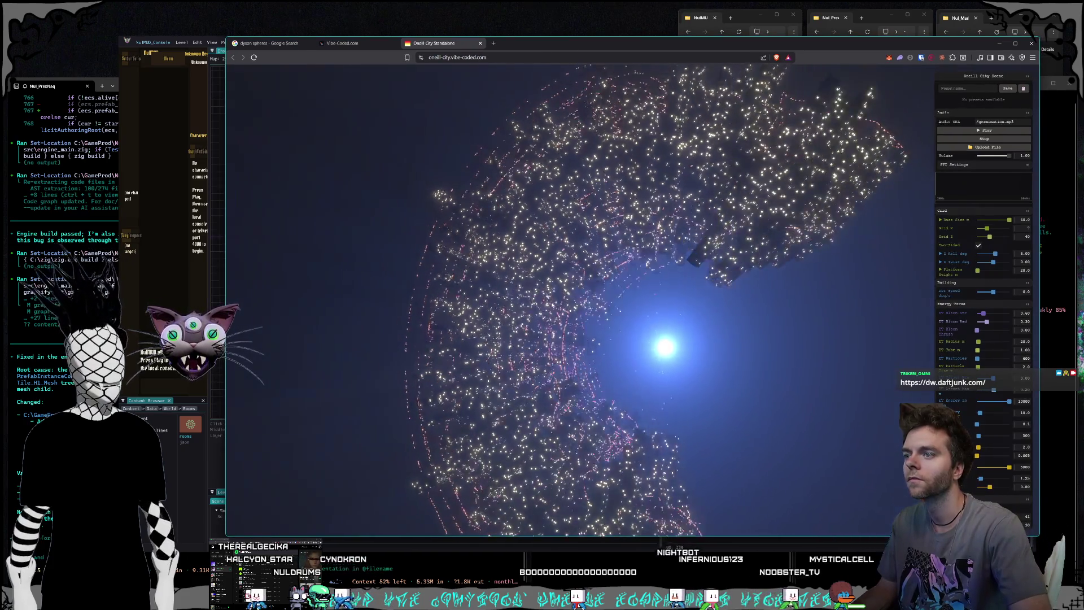
Step: Set Rot Speed to 17.9, Car Bloom Strength to 0.60, and window Voxel Size to about 3.9
{"action": "scroll", "coordinate": [967, 286], "scroll_direction": "down", "scroll_amount": 1}
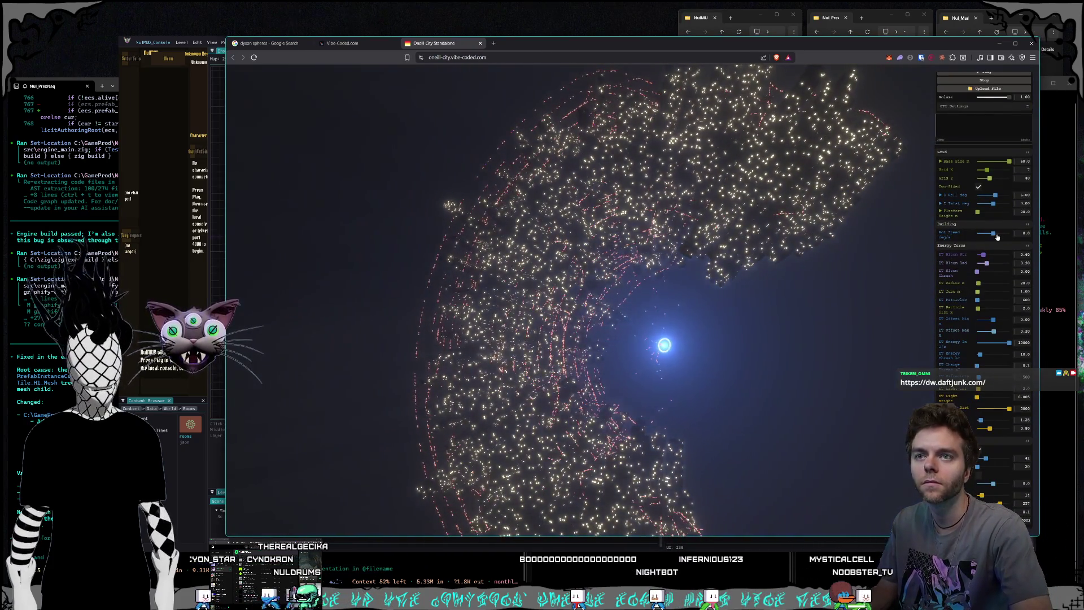
{"action": "left_click_drag", "start_coordinate": [994, 234], "coordinate": [1003, 233]}
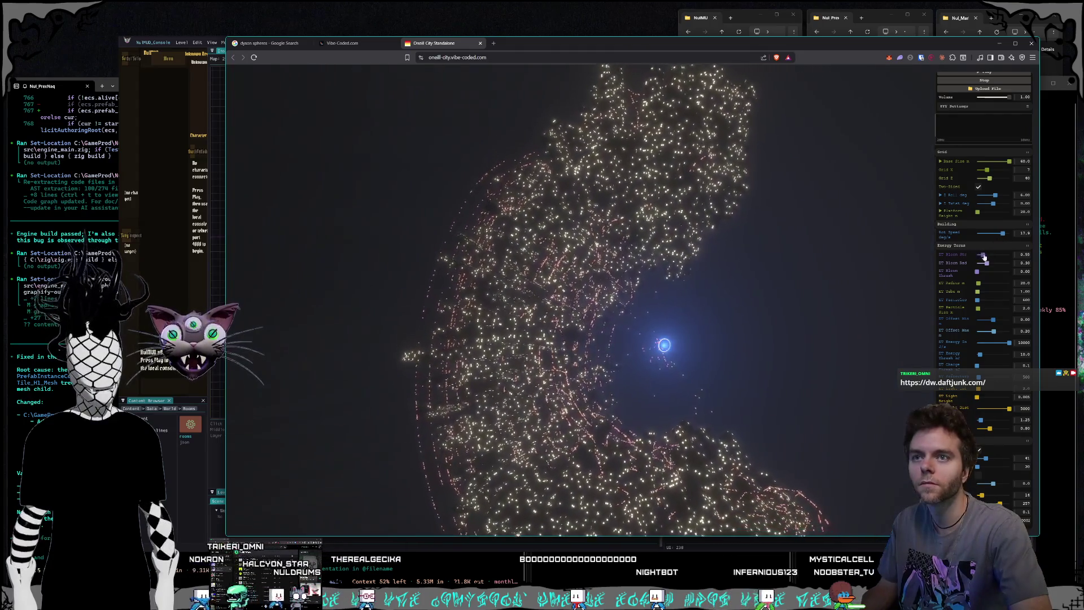
{"action": "scroll", "coordinate": [963, 289], "scroll_direction": "down", "scroll_amount": 5}
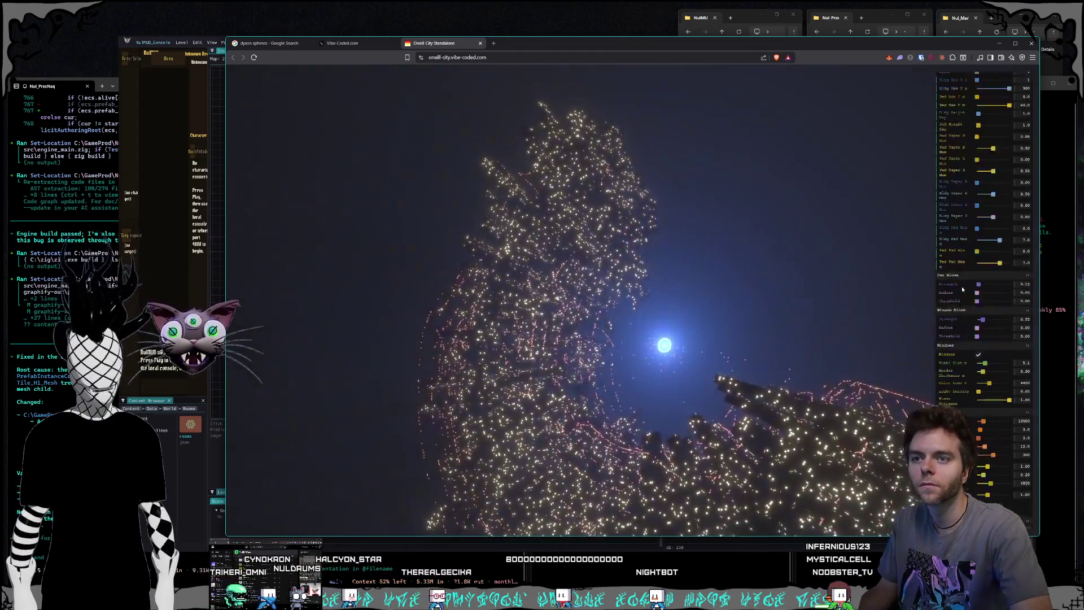
{"action": "scroll", "coordinate": [963, 290], "scroll_direction": "down", "scroll_amount": 1}
{"action": "left_click", "coordinate": [982, 255]}
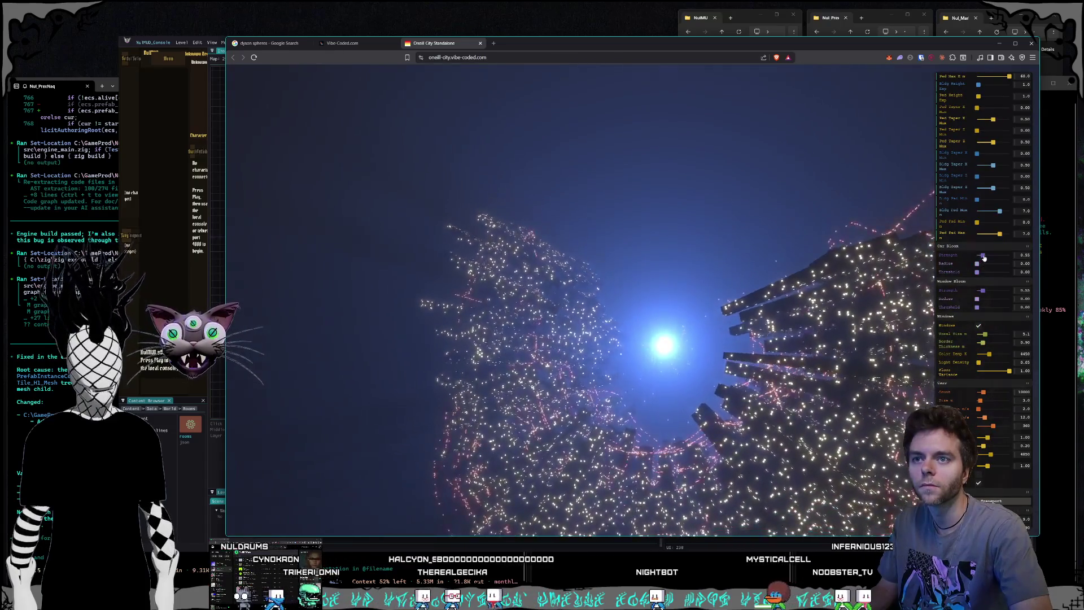
{"action": "scroll", "coordinate": [986, 268], "scroll_direction": "down", "scroll_amount": 2}
{"action": "left_click_drag", "start_coordinate": [987, 277], "coordinate": [981, 278]}
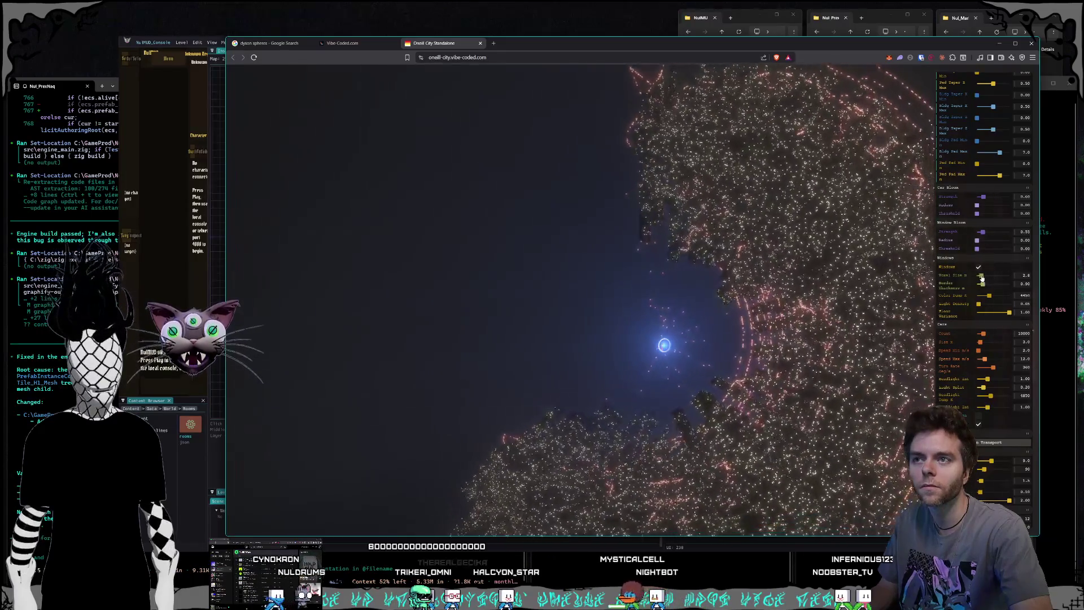
Step: Set car Count to 23587, Slices to 1 and Beam Angle to 126
{"action": "scroll", "coordinate": [972, 260], "scroll_direction": "down", "scroll_amount": 4}
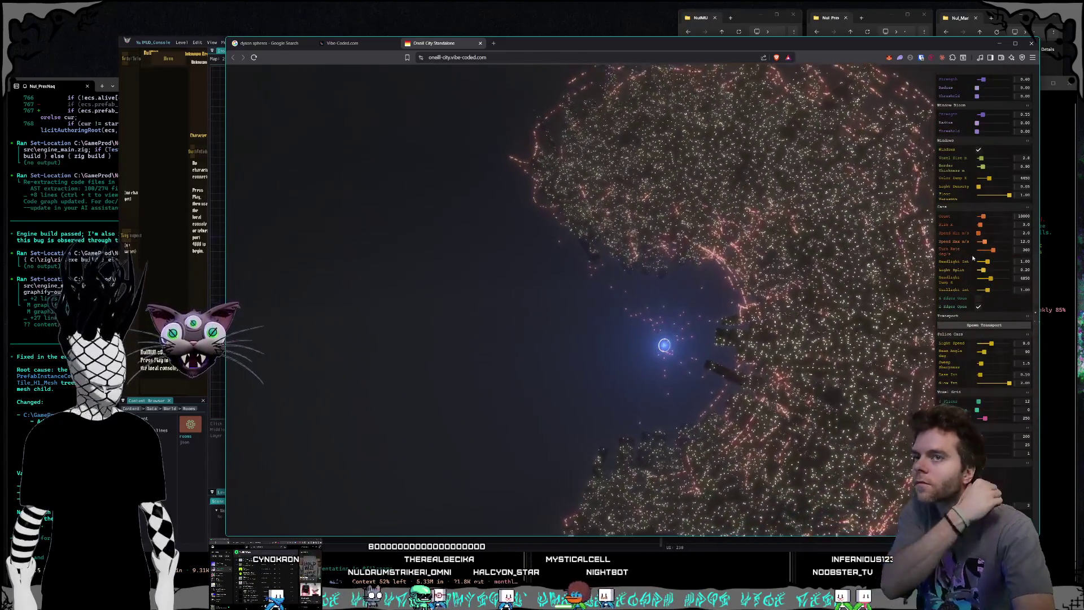
{"action": "left_click_drag", "start_coordinate": [987, 218], "coordinate": [992, 216]}
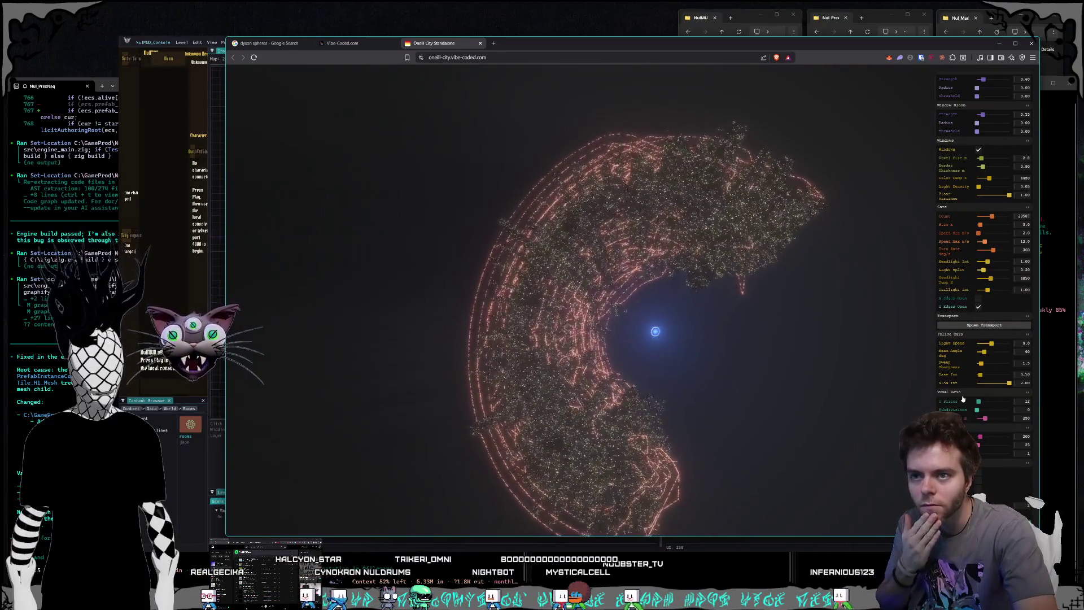
{"action": "left_click_drag", "start_coordinate": [979, 403], "coordinate": [975, 403]}
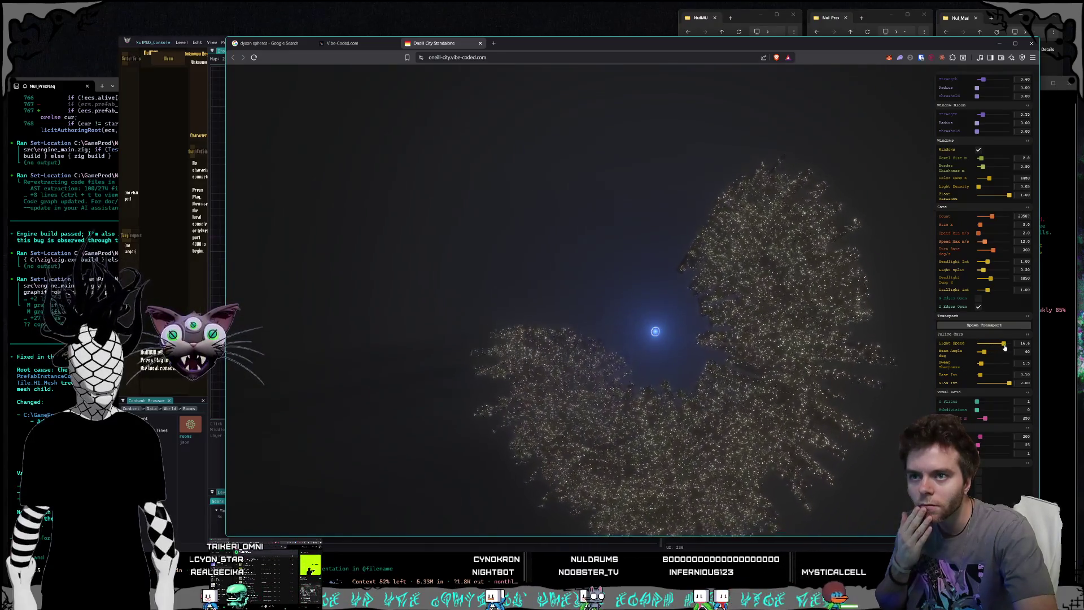
{"action": "left_click_drag", "start_coordinate": [984, 351], "coordinate": [992, 363]}
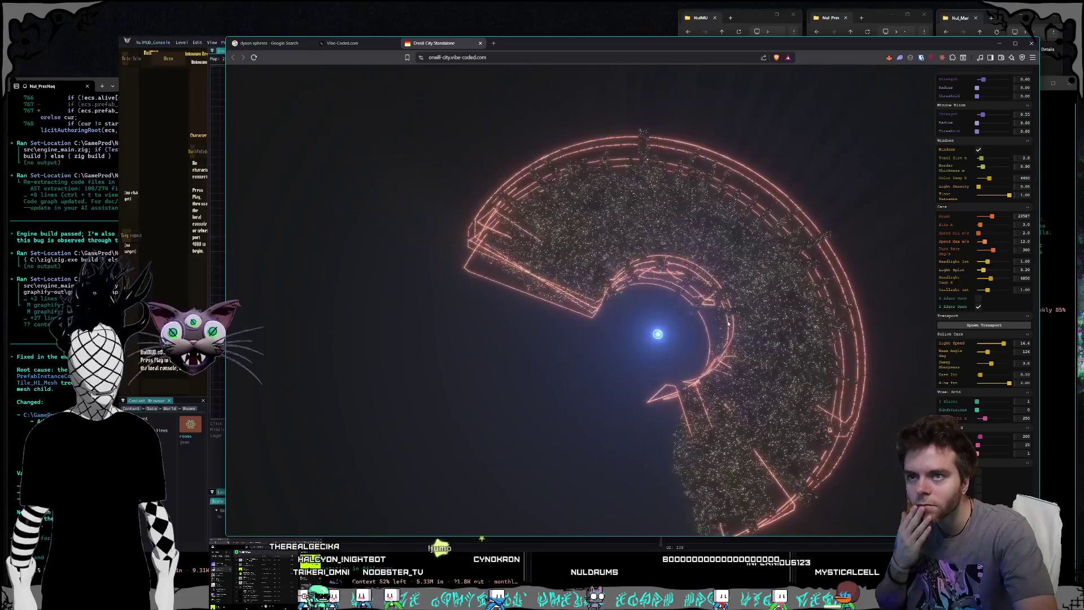
{"action": "scroll", "coordinate": [1004, 283], "scroll_direction": "up", "scroll_amount": 5}
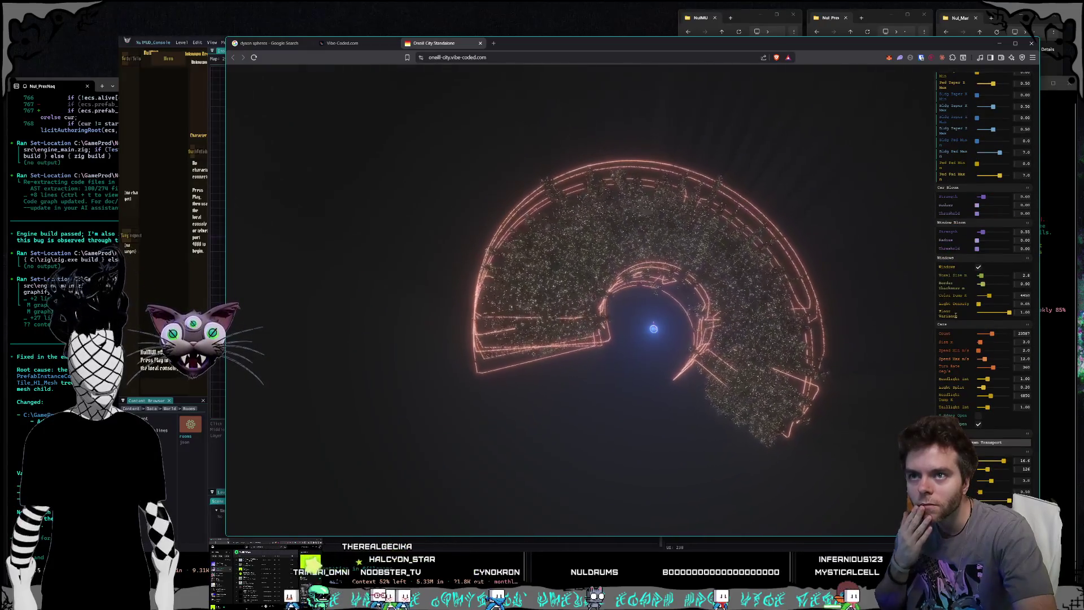
{"action": "scroll", "coordinate": [960, 322], "scroll_direction": "up", "scroll_amount": 4}
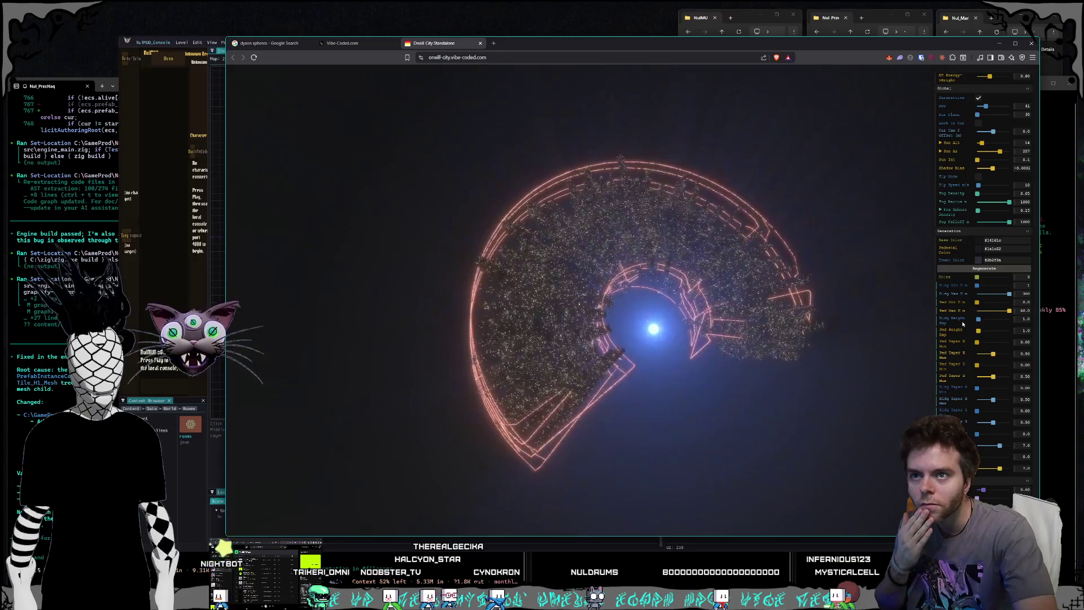
{"action": "scroll", "coordinate": [964, 323], "scroll_direction": "up", "scroll_amount": 1}
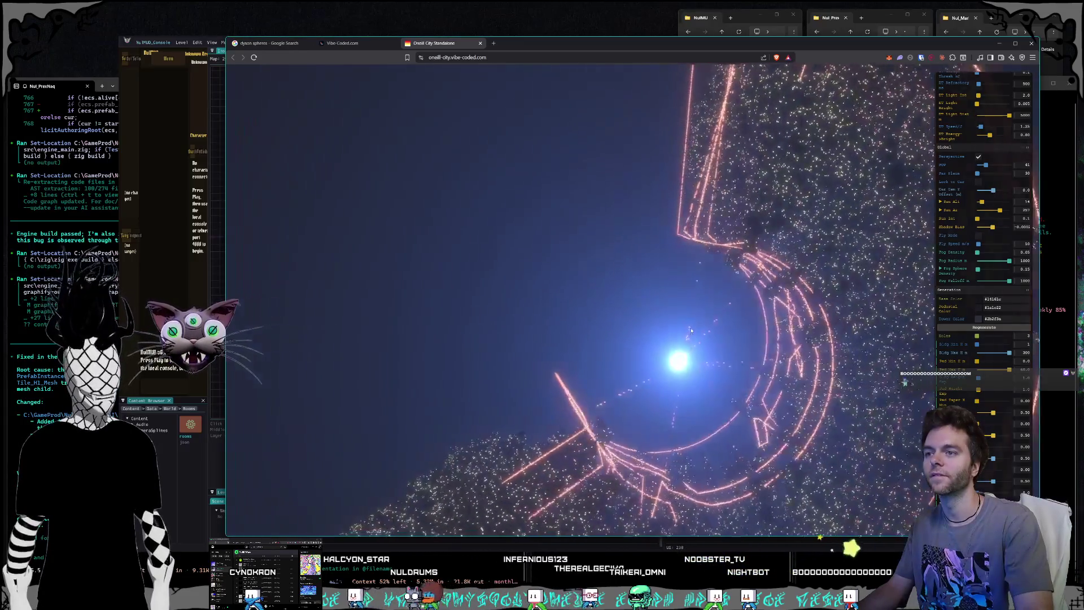
{"action": "scroll", "coordinate": [949, 290], "scroll_direction": "up", "scroll_amount": 10}
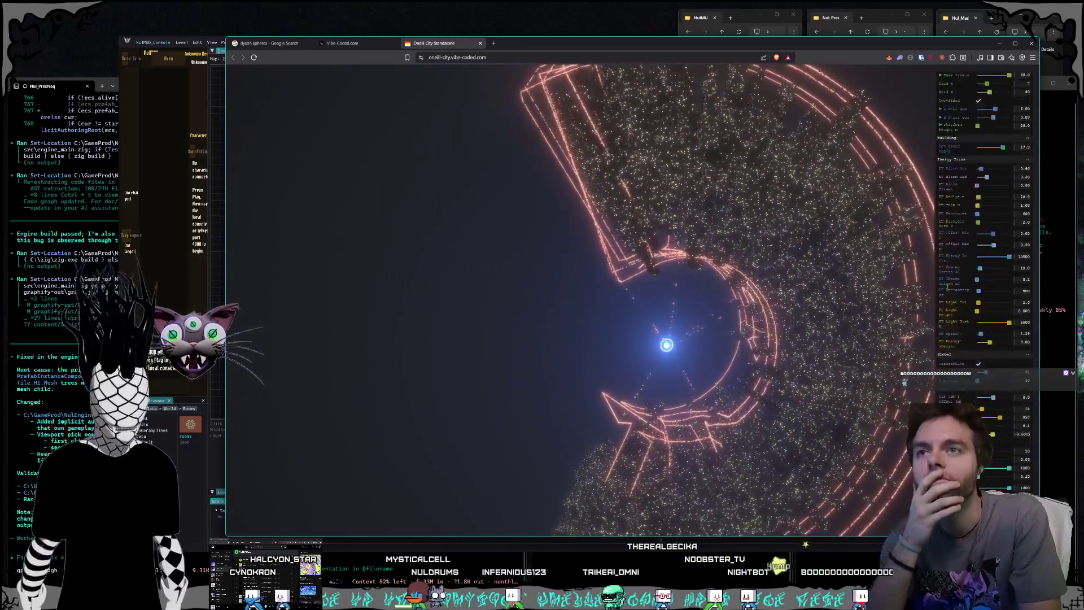
Step: Reverse Building Rot Speed to about -19.3 and raise Cars Speed Min/Max to 9 and 24
{"action": "mouse_move", "coordinate": [1003, 292]}
{"action": "left_mouse_down"}
{"action": "mouse_move", "coordinate": [983, 293]}
{"action": "mouse_move", "coordinate": [994, 293]}
{"action": "left_mouse_up"}
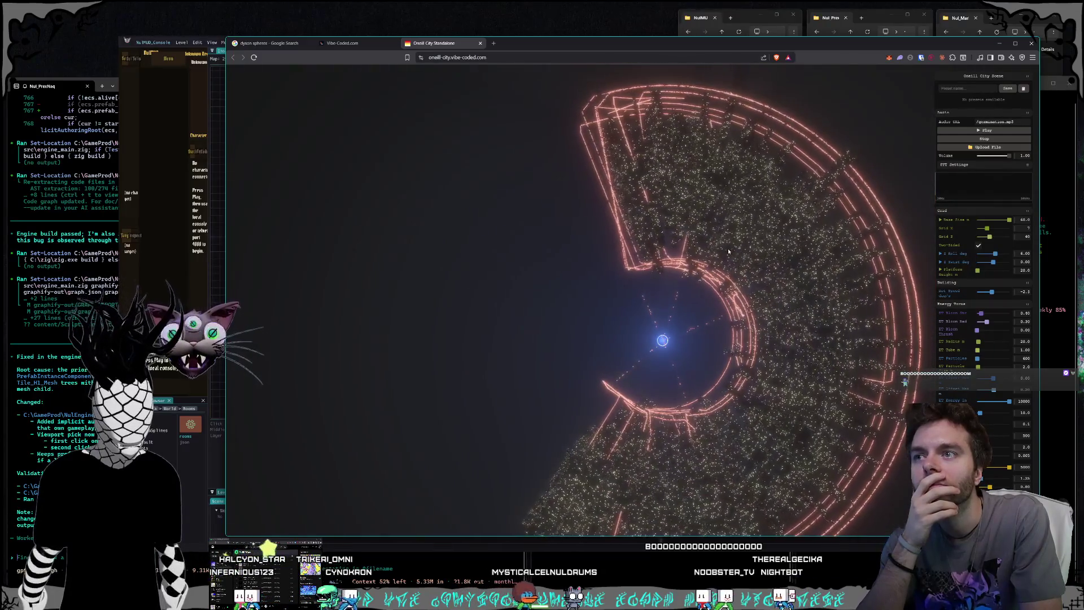
{"action": "scroll", "coordinate": [954, 339], "scroll_direction": "down", "scroll_amount": 10}
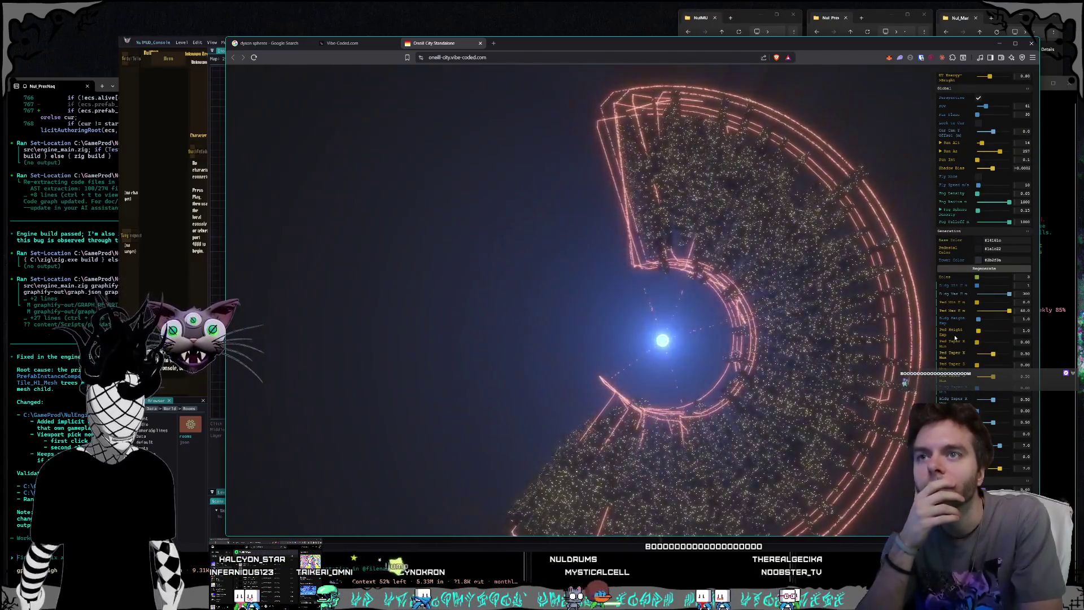
{"action": "scroll", "coordinate": [955, 338], "scroll_direction": "down", "scroll_amount": 5}
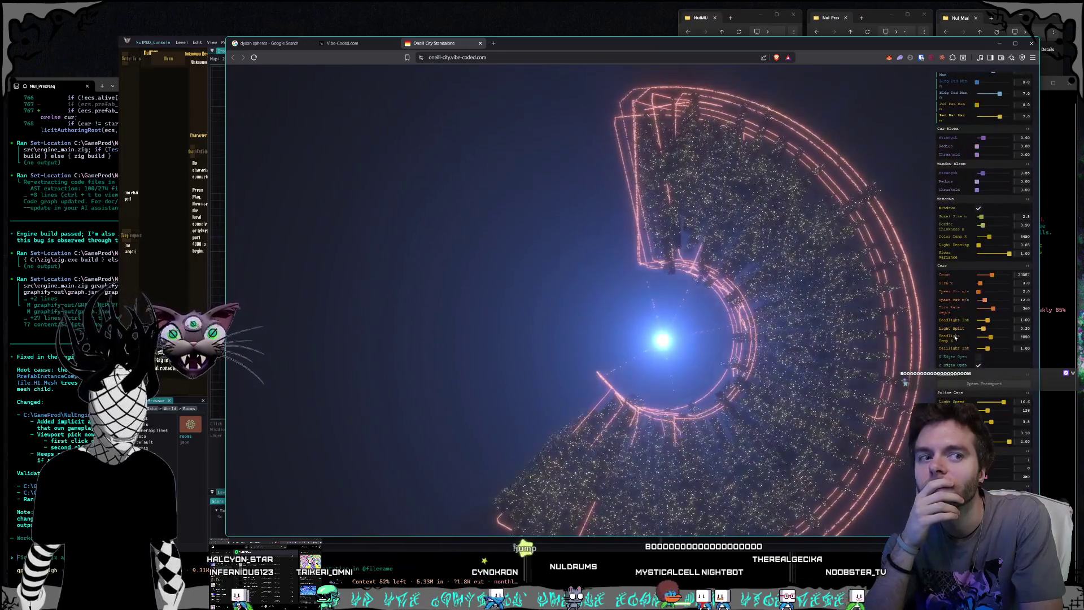
{"action": "scroll", "coordinate": [954, 337], "scroll_direction": "up", "scroll_amount": 2}
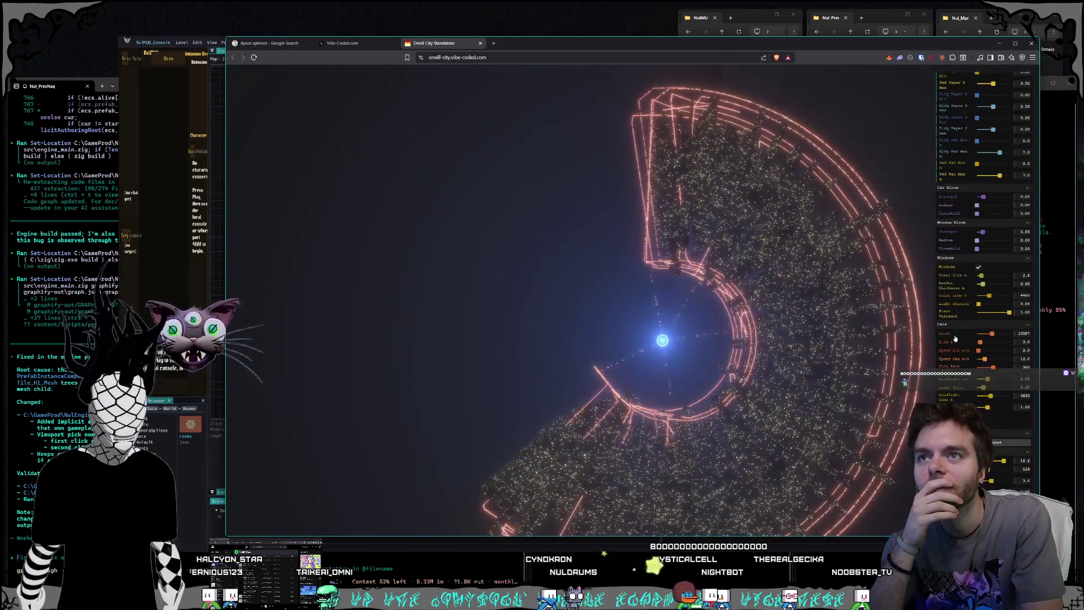
{"action": "scroll", "coordinate": [959, 358], "scroll_direction": "down", "scroll_amount": 2}
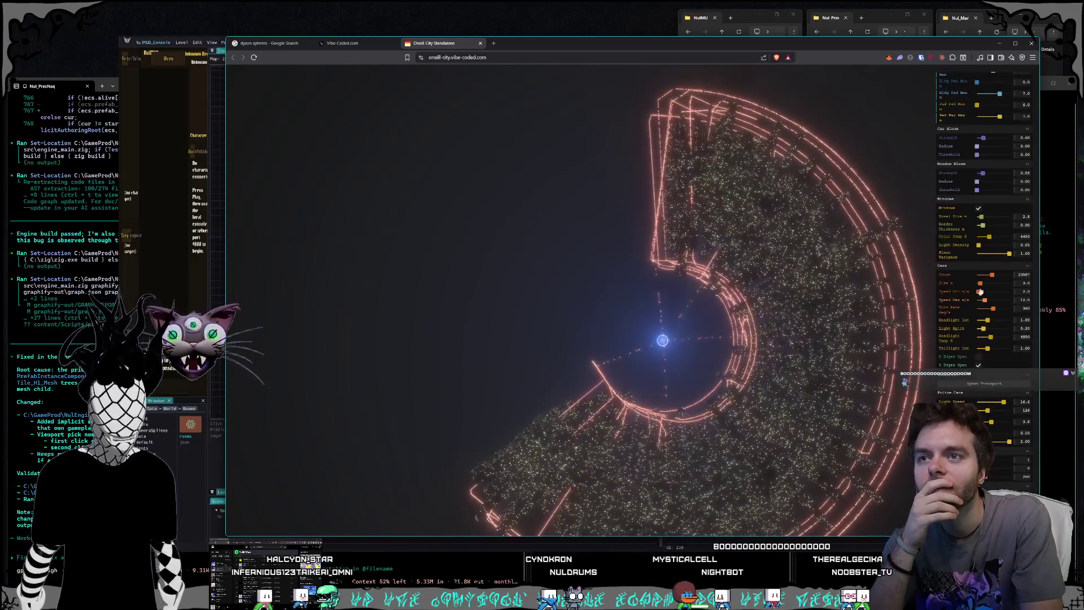
{"action": "left_click_drag", "start_coordinate": [985, 300], "coordinate": [989, 320]}
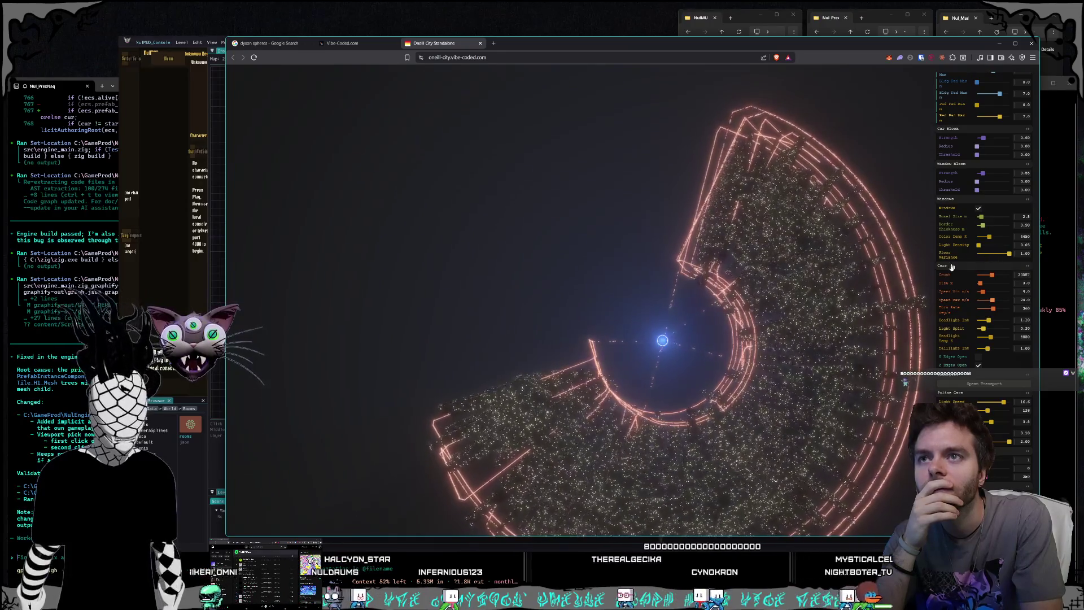
Step: Swing the view back from the ring city, then close the O'Neill City tab
{"action": "scroll", "coordinate": [966, 243], "scroll_direction": "down", "scroll_amount": 1}
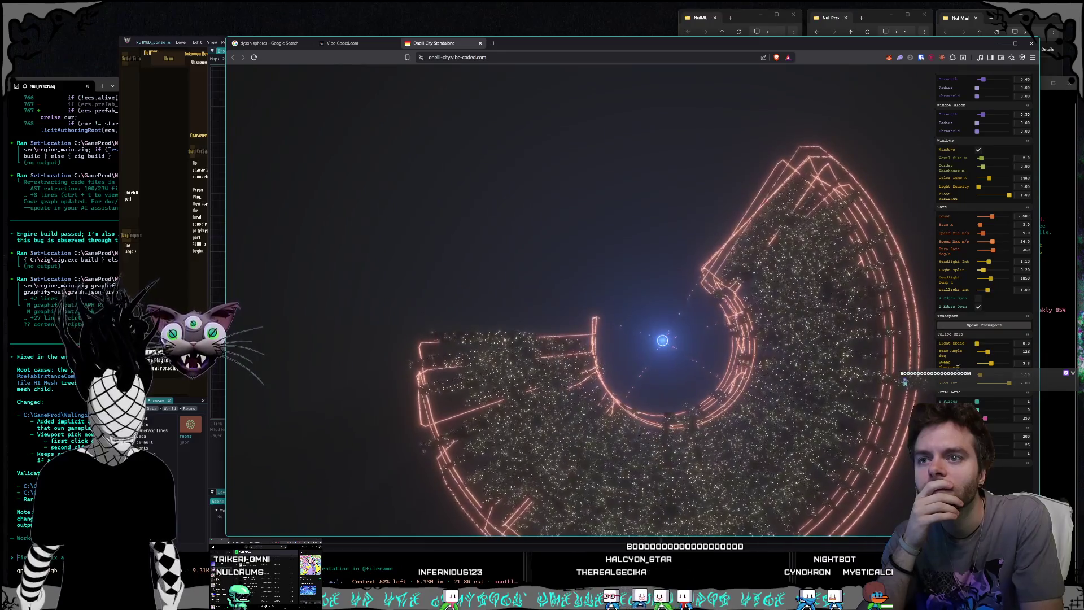
{"action": "scroll", "coordinate": [955, 342], "scroll_direction": "up", "scroll_amount": 1}
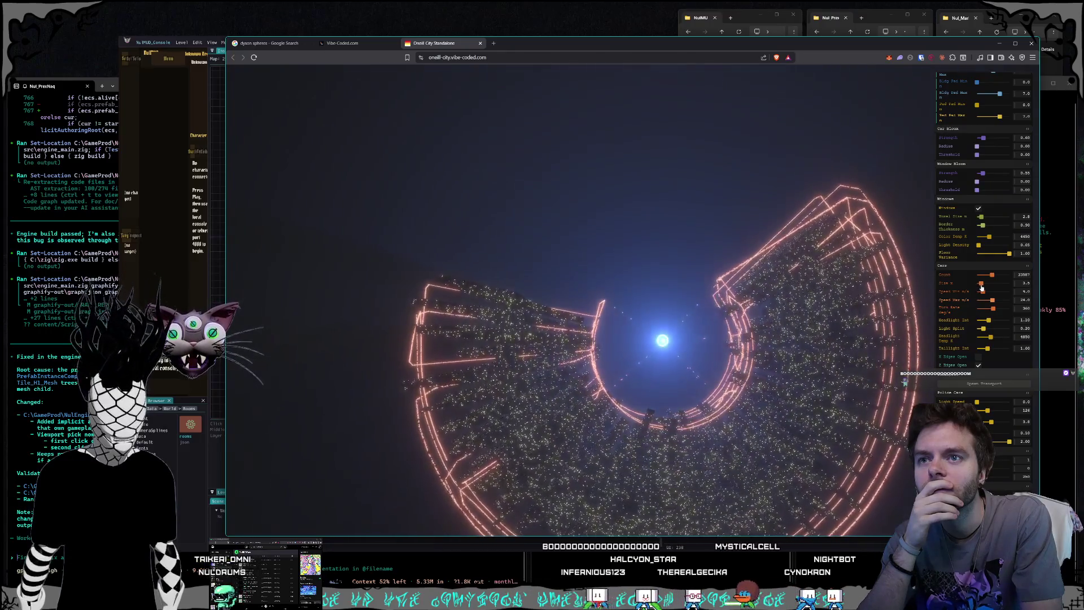
{"action": "scroll", "coordinate": [959, 307], "scroll_direction": "down", "scroll_amount": 1}
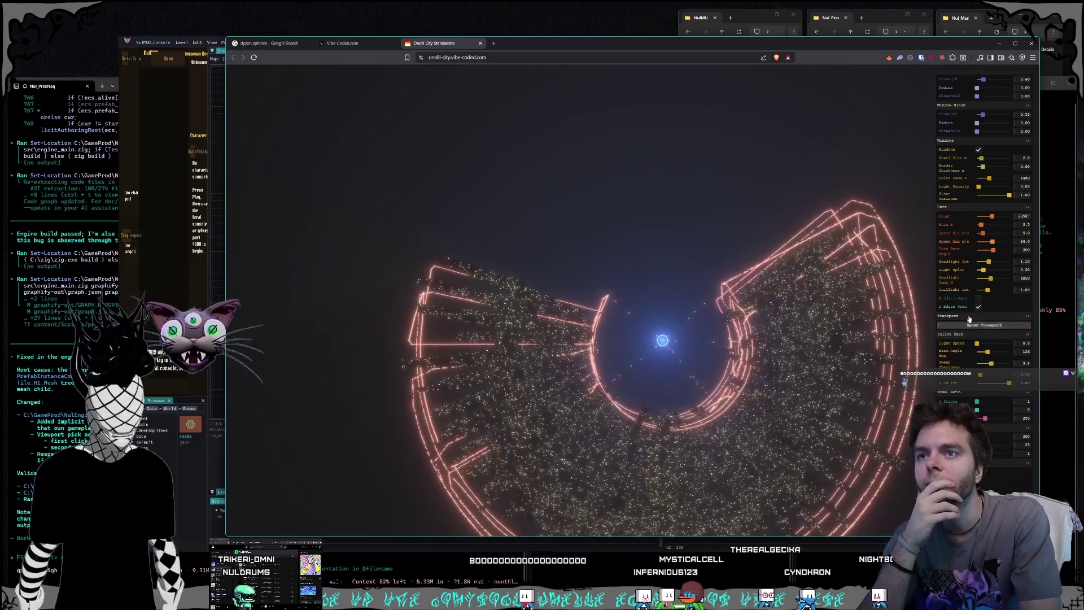
{"action": "scroll", "coordinate": [969, 290], "scroll_direction": "up", "scroll_amount": 1}
{"action": "scroll", "coordinate": [960, 289], "scroll_direction": "up", "scroll_amount": 1}
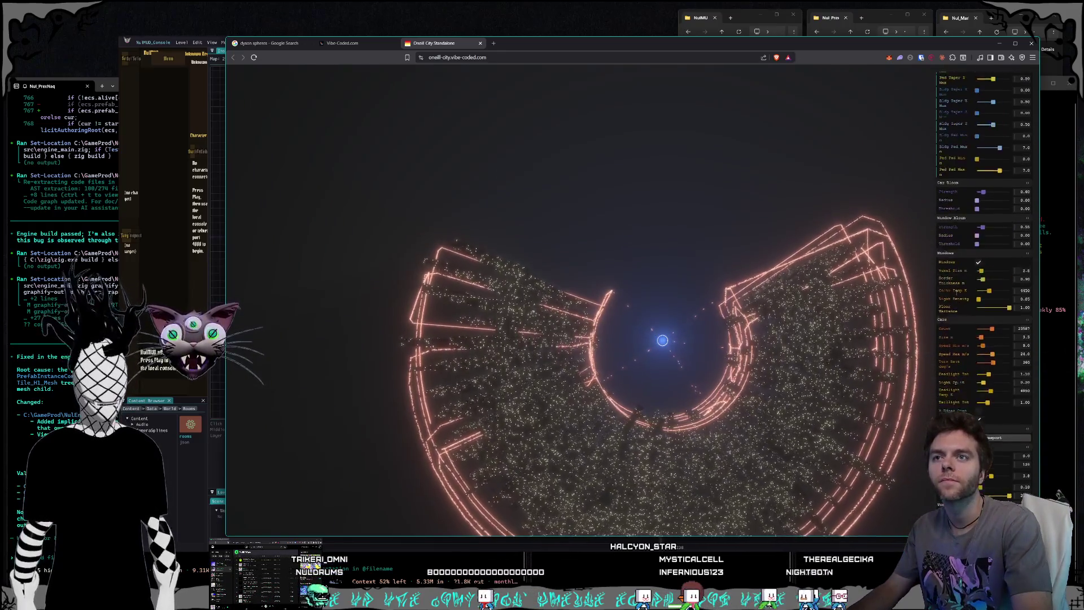
{"action": "scroll", "coordinate": [951, 288], "scroll_direction": "up", "scroll_amount": 1}
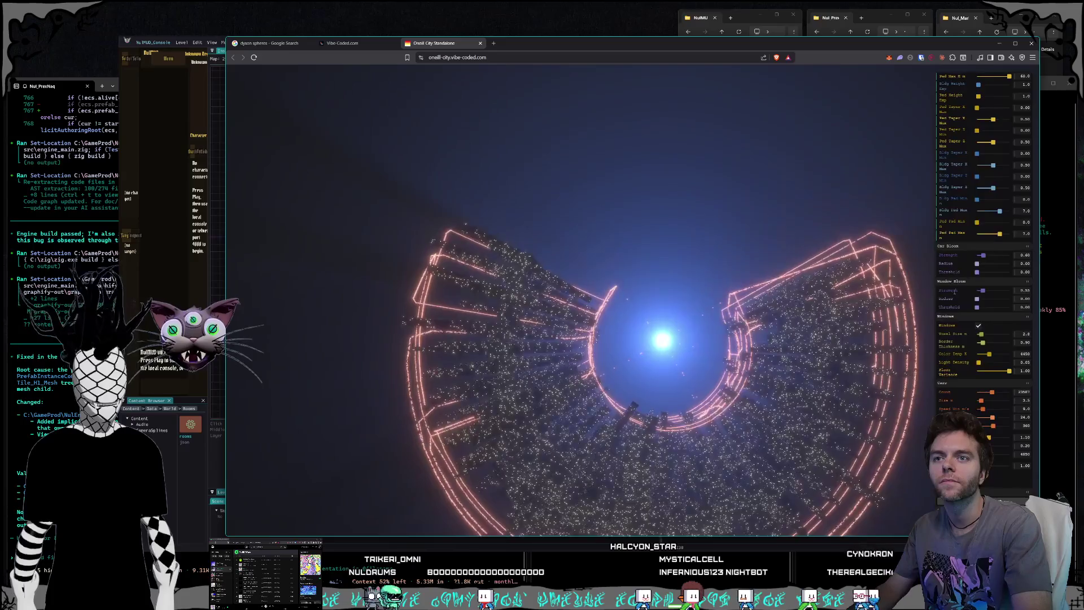
{"action": "mouse_move", "coordinate": [649, 277]}
{"action": "left_mouse_down"}
{"action": "mouse_move", "coordinate": [698, 294]}
{"action": "mouse_move", "coordinate": [702, 249]}
{"action": "left_mouse_up"}
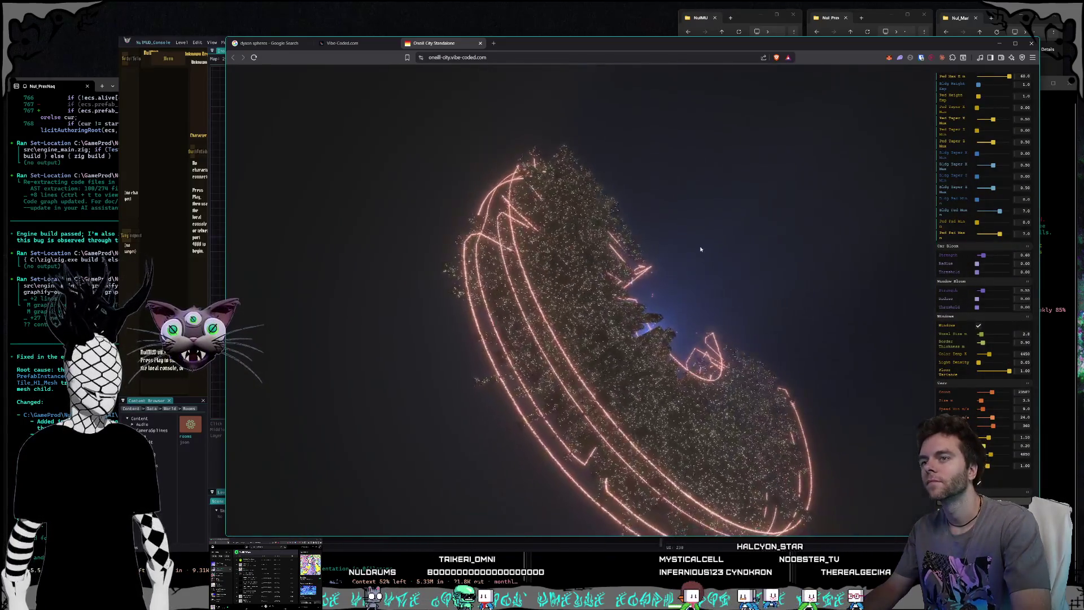
{"action": "scroll", "coordinate": [969, 301], "scroll_direction": "up", "scroll_amount": 4}
{"action": "scroll", "coordinate": [970, 301], "scroll_direction": "up", "scroll_amount": 5}
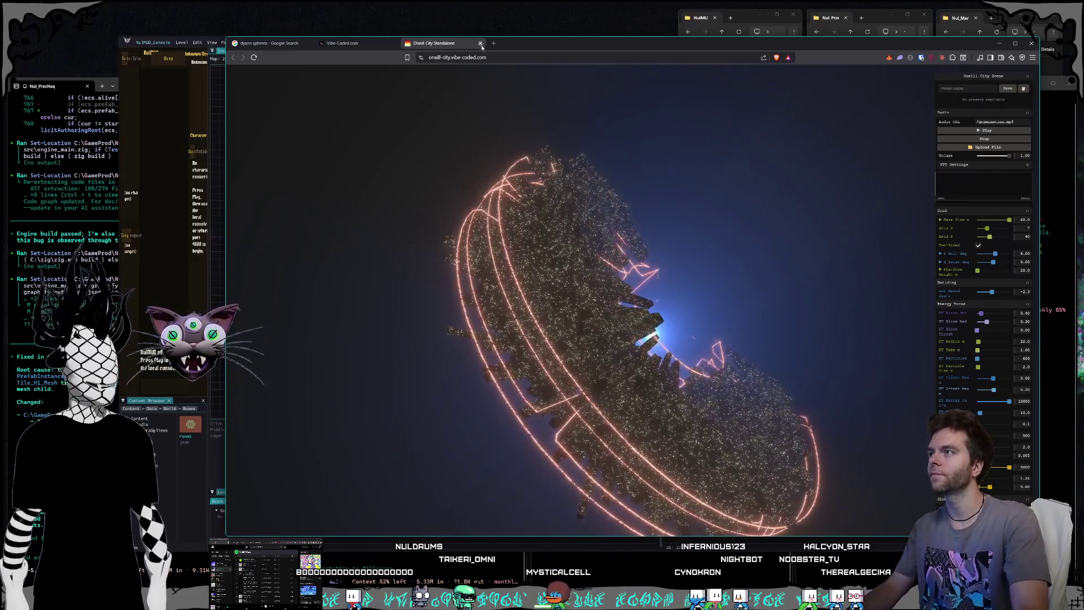
{"action": "middle_click", "coordinate": [447, 43]}
Step: Close the Vibe-Coded tab and open Big Think's black-hole Dyson sphere article from the image results
{"action": "key", "text": "ctrl+w"}
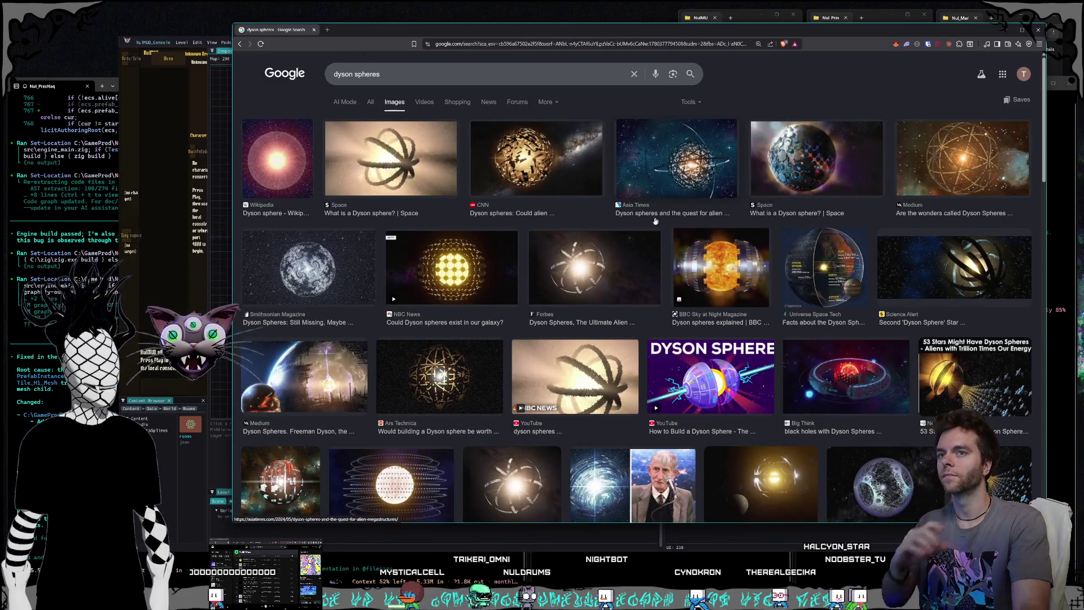
{"action": "scroll", "coordinate": [833, 318], "scroll_direction": "down", "scroll_amount": 1}
{"action": "left_click", "coordinate": [833, 318]}
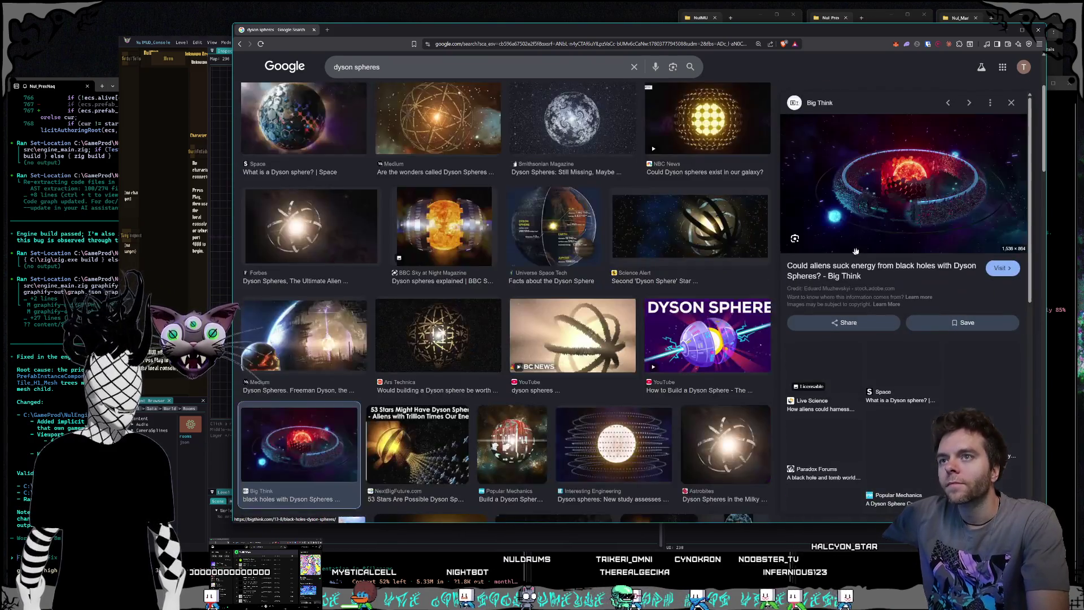
{"action": "left_click", "coordinate": [910, 198]}
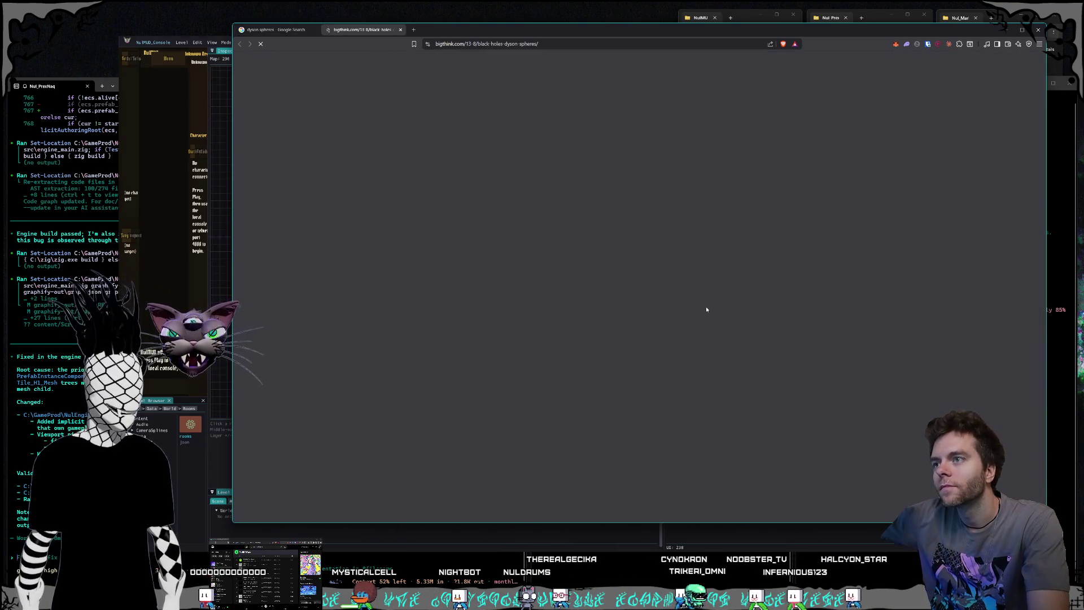
Step: Skim the black-hole Dyson sphere article, then return to the NuMUD editor's room map
{"action": "scroll", "coordinate": [757, 312], "scroll_direction": "down", "scroll_amount": 3}
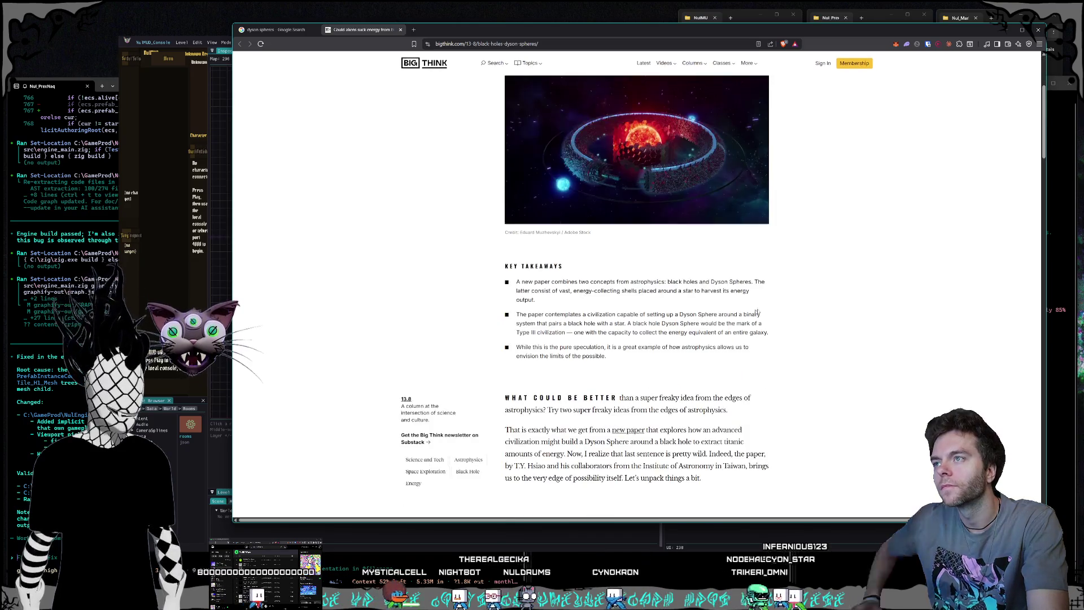
{"action": "scroll", "coordinate": [757, 312], "scroll_direction": "up", "scroll_amount": 7}
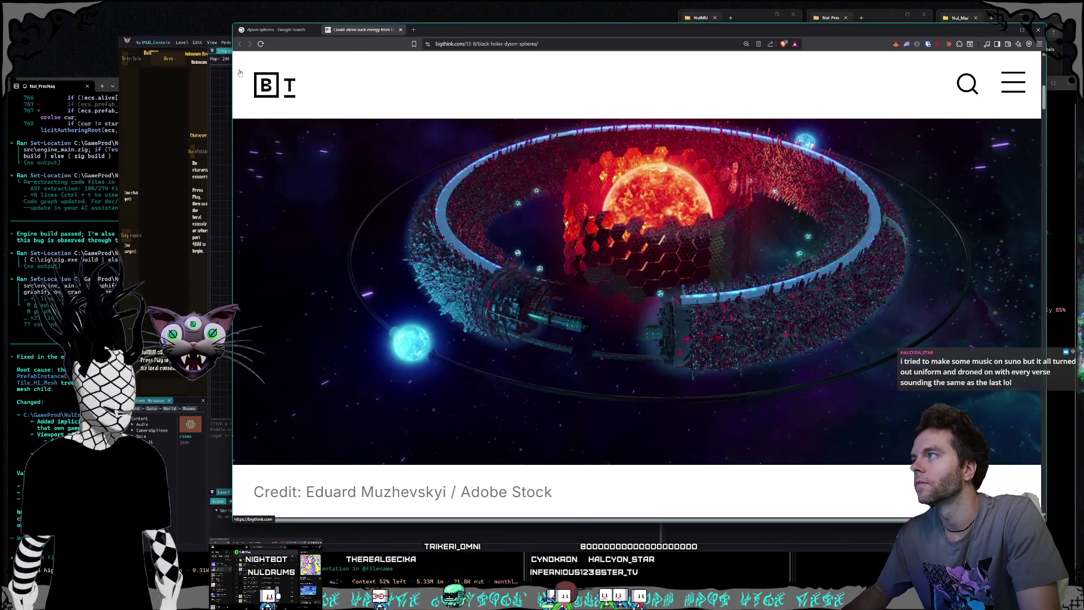
{"action": "left_click", "coordinate": [224, 475]}
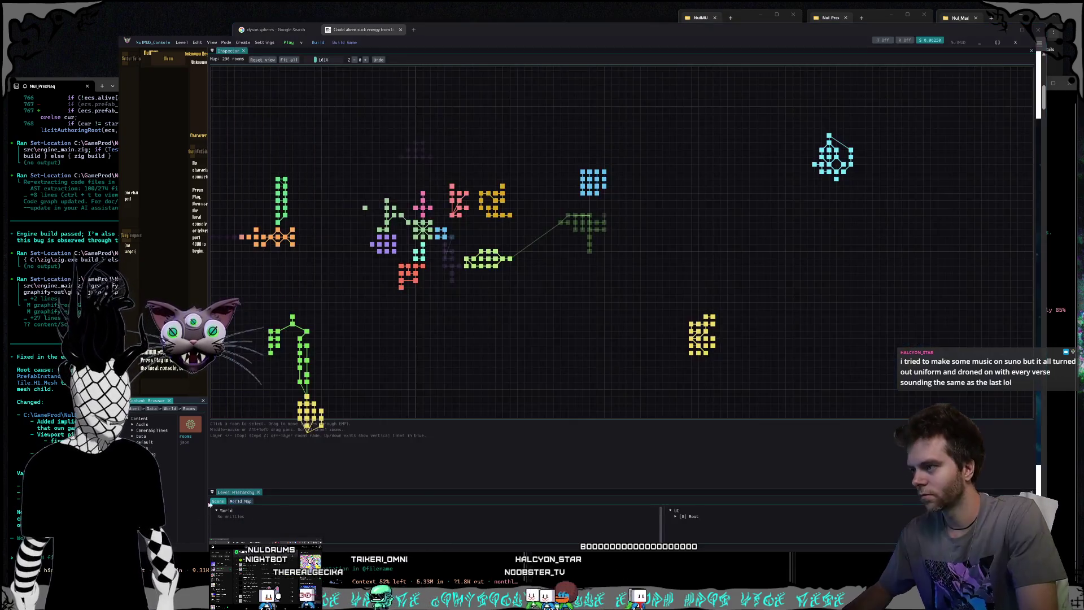
Step: Pan the map, box-select the yellow Tower Lift Yard cluster and drag it up nearer the others
{"action": "left_click_drag", "start_coordinate": [533, 277], "coordinate": [631, 226]}
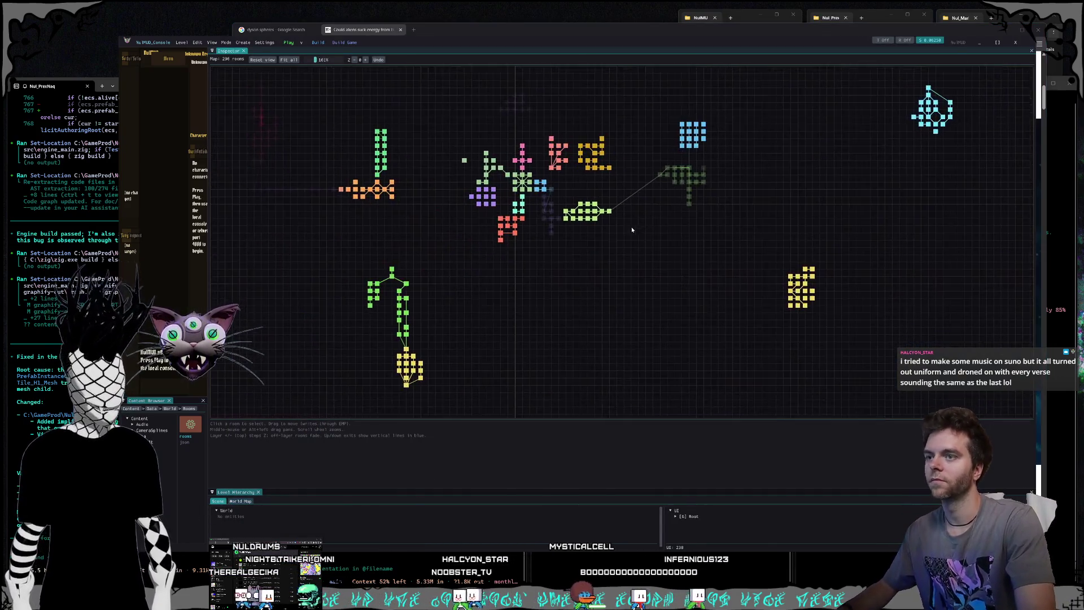
{"action": "left_click", "coordinate": [790, 274]}
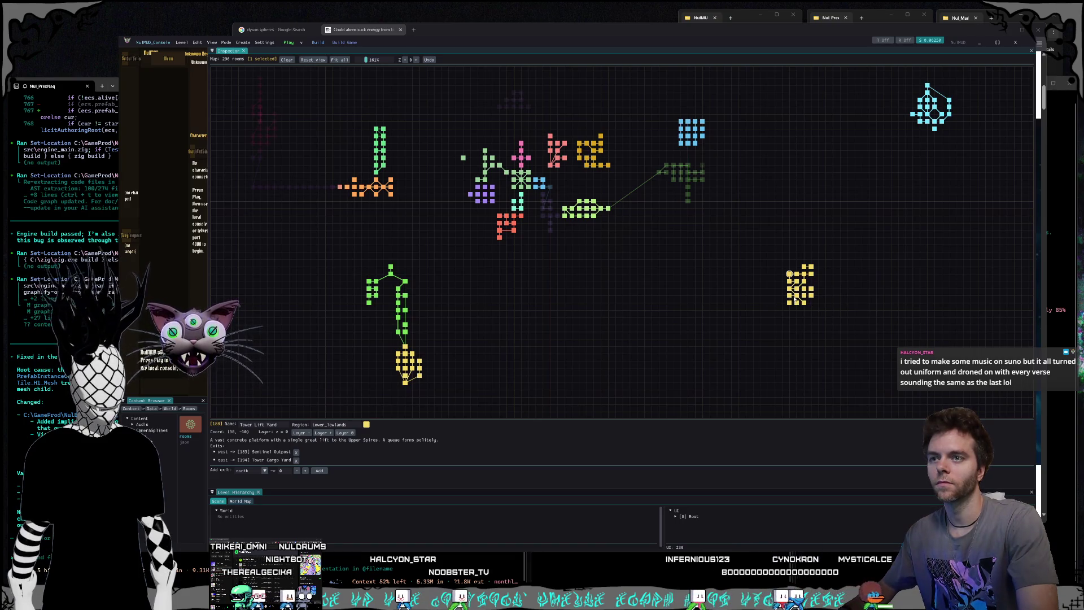
{"action": "left_click_drag", "start_coordinate": [748, 246], "coordinate": [915, 347]}
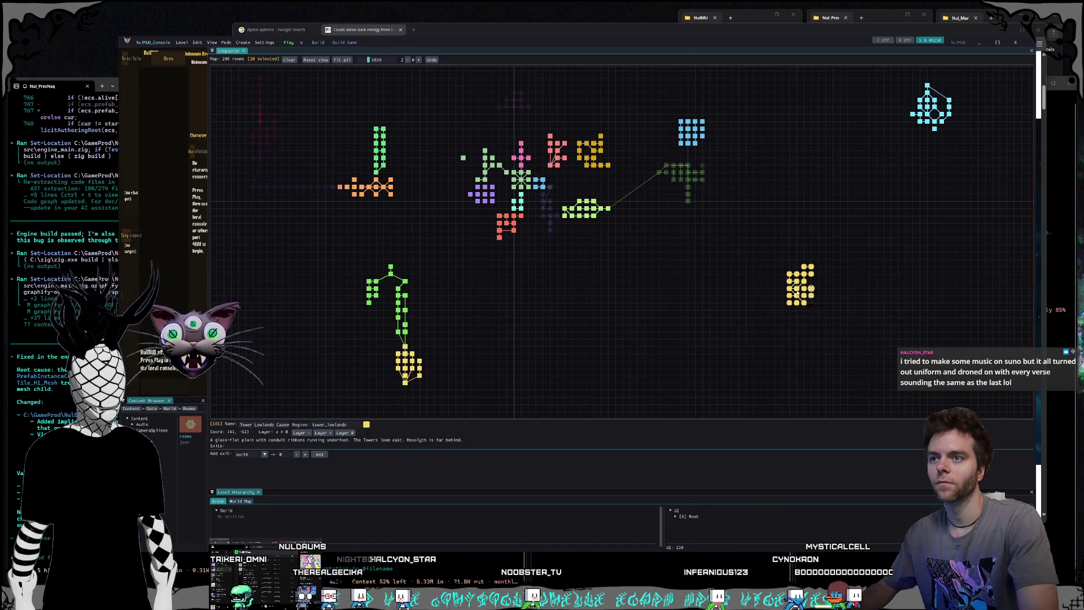
{"action": "left_click_drag", "start_coordinate": [908, 210], "coordinate": [908, 210]}
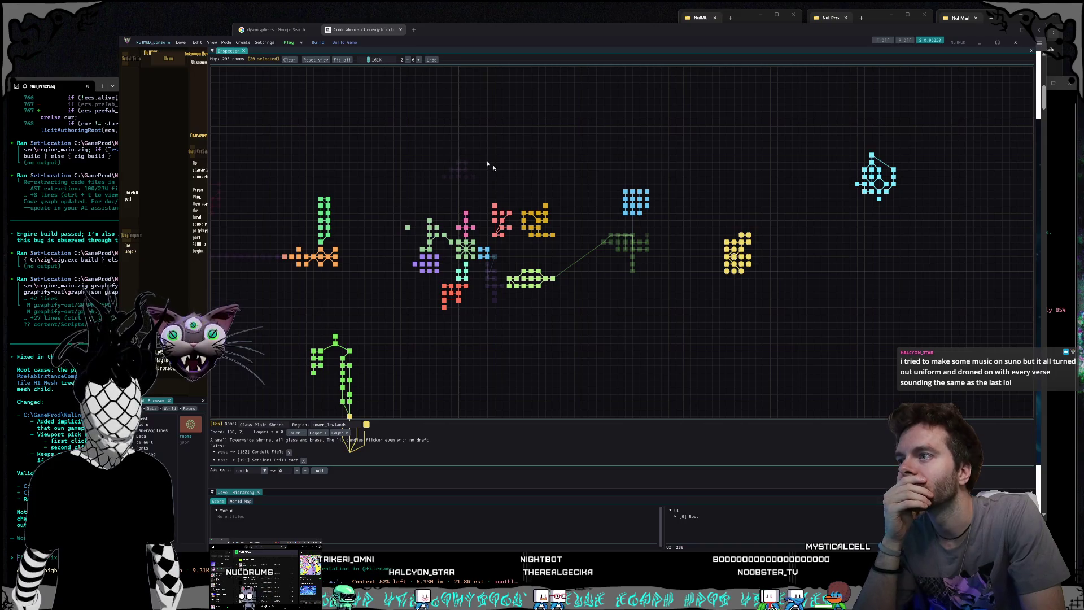
Step: On layer 1, inspect the Tower Lift Hub and Spire Concourse, SE rooms, then clear the selection
{"action": "left_click", "coordinate": [418, 60]}
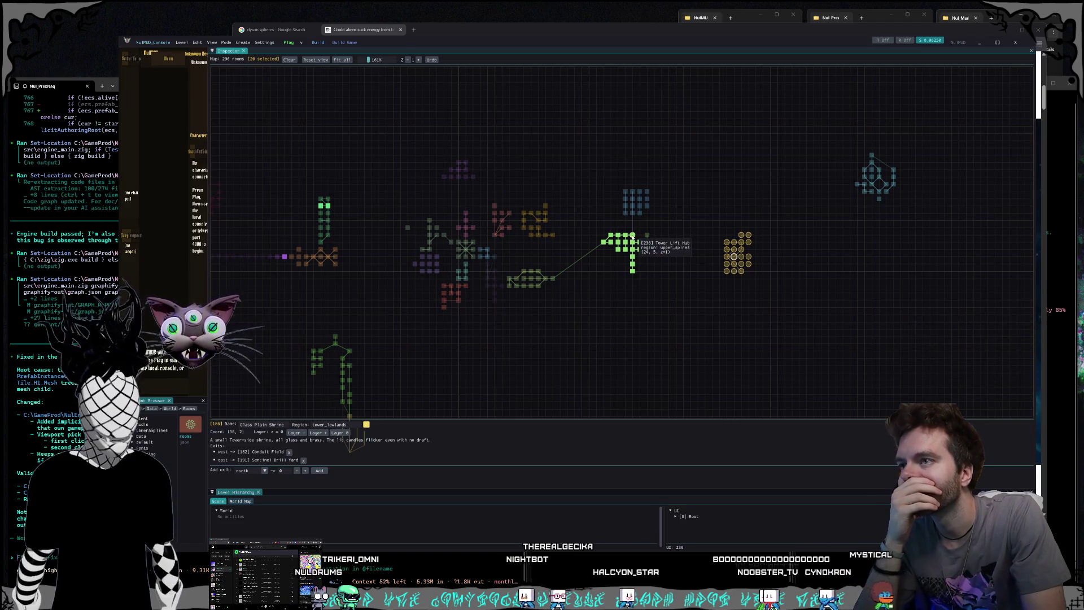
{"action": "left_click", "coordinate": [633, 236]}
{"action": "scroll", "coordinate": [347, 472], "scroll_direction": "down", "scroll_amount": 1}
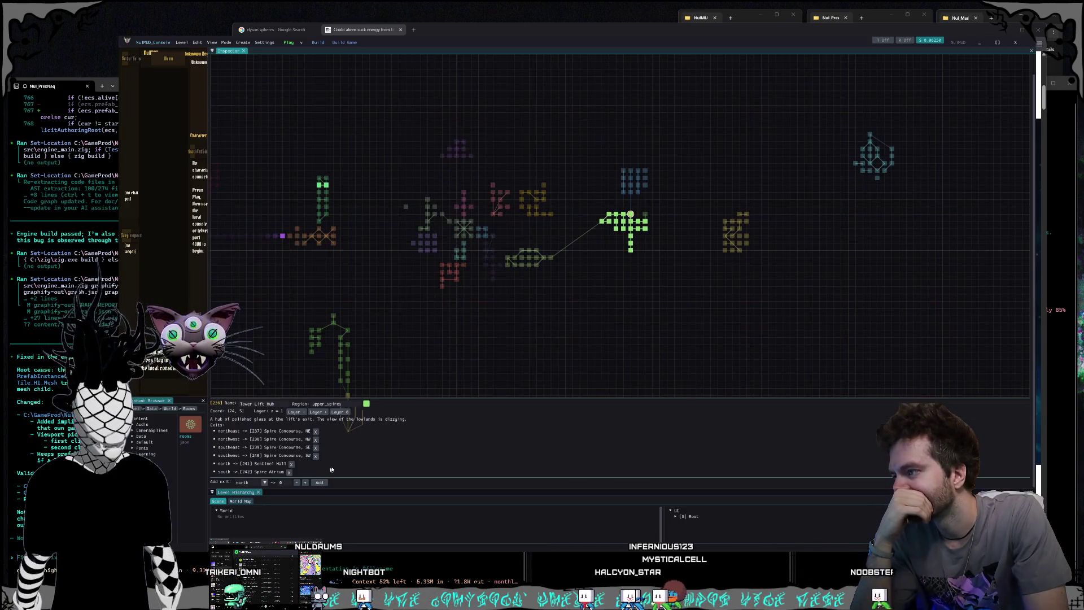
{"action": "left_click", "coordinate": [623, 215]}
{"action": "mouse_move", "coordinate": [630, 235]}
{"action": "left_mouse_down"}
{"action": "mouse_move", "coordinate": [691, 213]}
{"action": "mouse_move", "coordinate": [679, 210]}
{"action": "left_mouse_up"}
{"action": "left_click", "coordinate": [679, 210]}
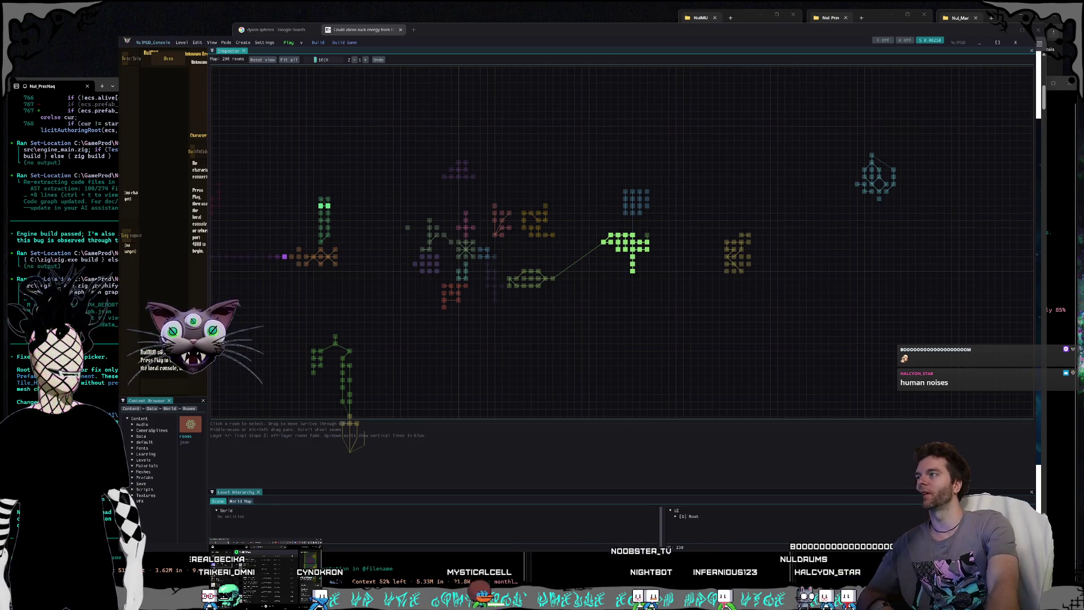
Step: Resize the editor window from its top-left corner and widen the panel beside the room map
{"action": "mouse_move", "coordinate": [119, 36]}
{"action": "left_mouse_down"}
{"action": "mouse_move", "coordinate": [136, 28]}
{"action": "mouse_move", "coordinate": [129, 35]}
{"action": "left_mouse_up"}
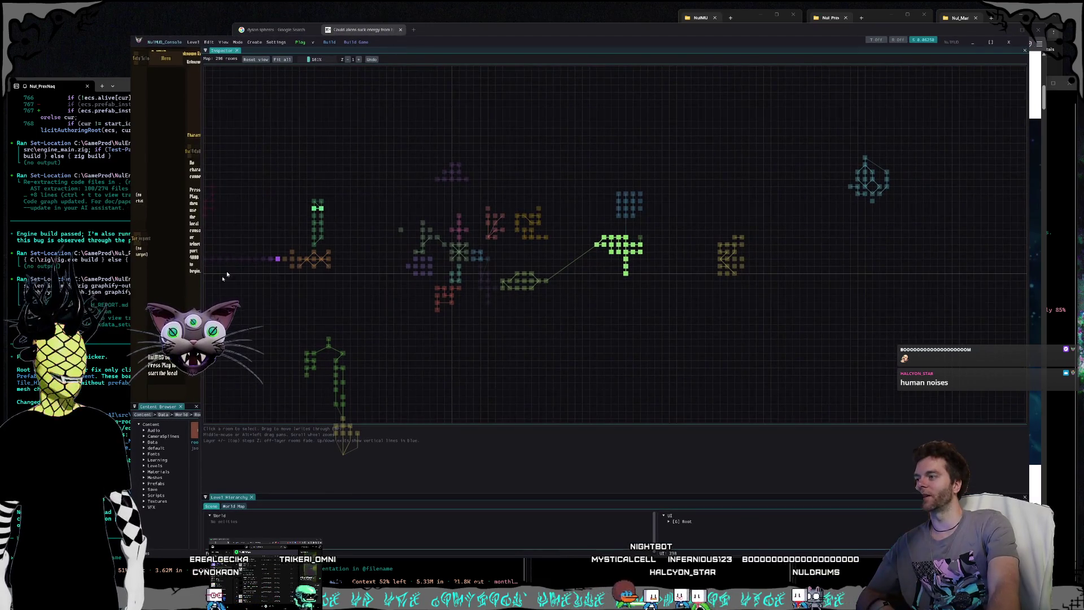
{"action": "left_click_drag", "start_coordinate": [202, 302], "coordinate": [244, 304]}
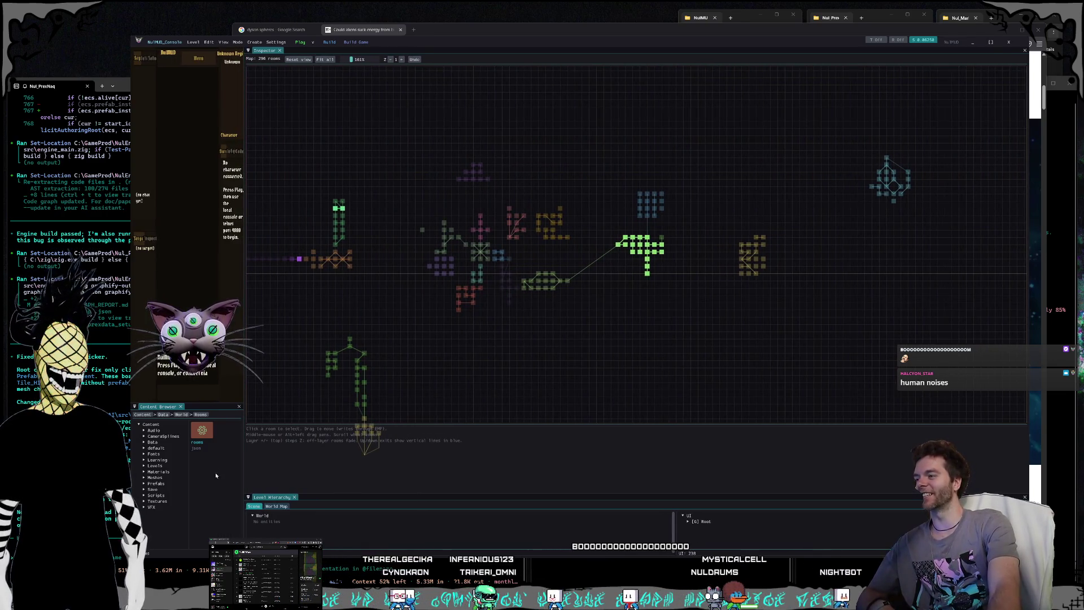
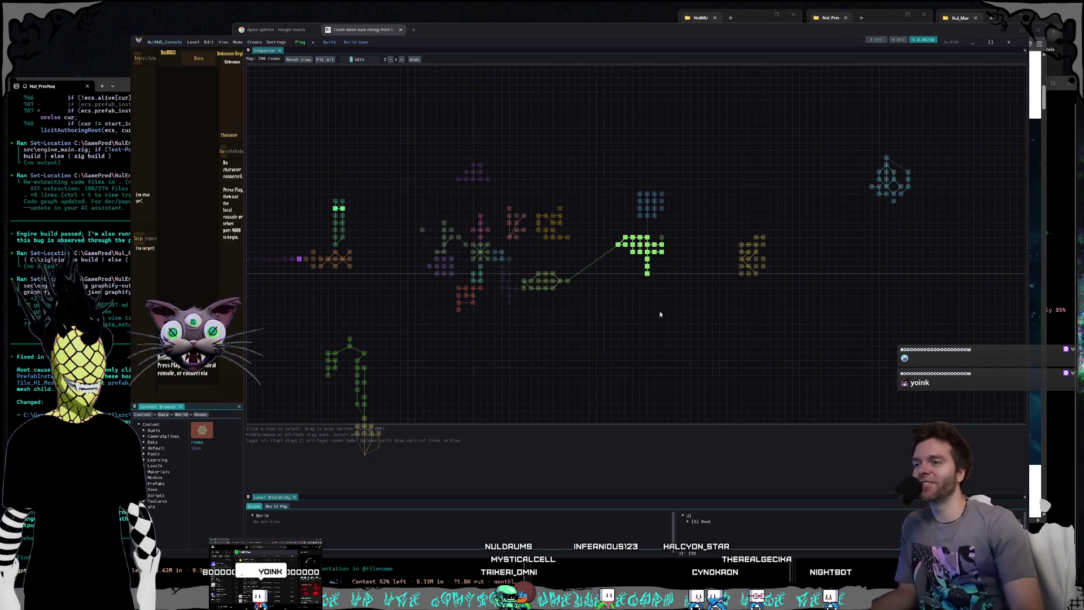
Step: Drag the green cluster down-left and set its lone layer-2 room beside the cluster
{"action": "left_click_drag", "start_coordinate": [632, 299], "coordinate": [665, 299]}
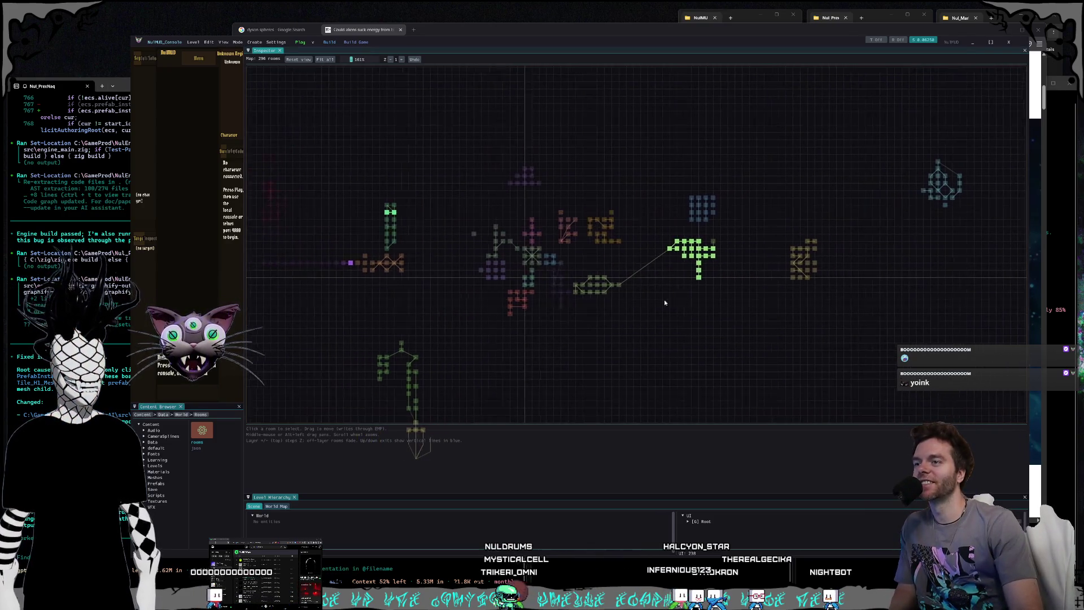
{"action": "scroll", "coordinate": [665, 294], "scroll_direction": "up", "scroll_amount": 5}
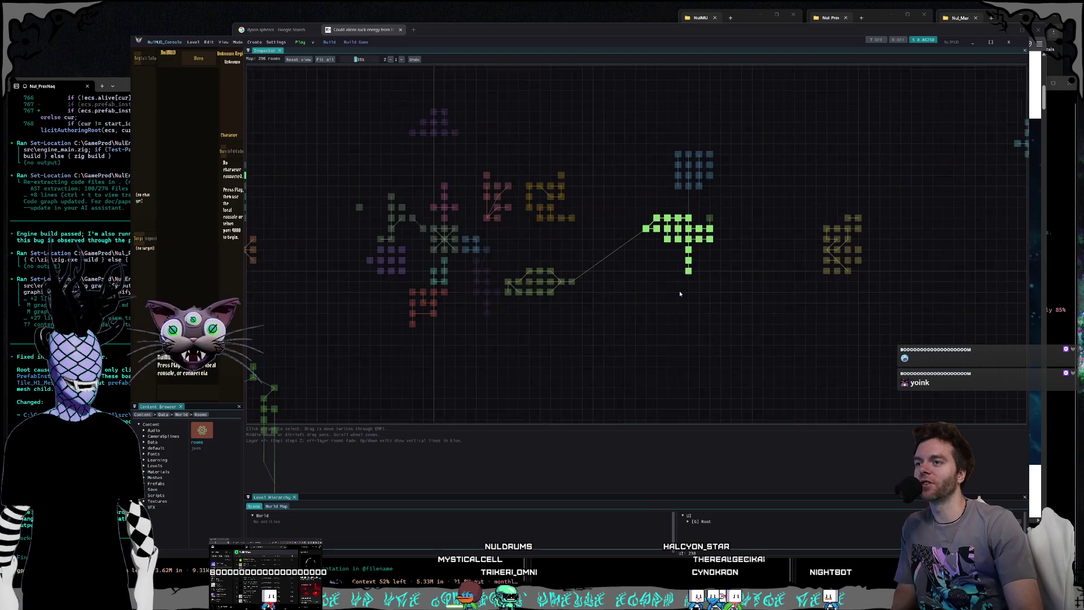
{"action": "scroll", "coordinate": [701, 273], "scroll_direction": "up", "scroll_amount": 2}
{"action": "left_click_drag", "start_coordinate": [477, 191], "coordinate": [664, 297]}
{"action": "mouse_move", "coordinate": [532, 235]}
{"action": "left_mouse_down"}
{"action": "mouse_move", "coordinate": [416, 303]}
{"action": "mouse_move", "coordinate": [416, 321]}
{"action": "left_mouse_up"}
{"action": "left_click", "coordinate": [650, 251]}
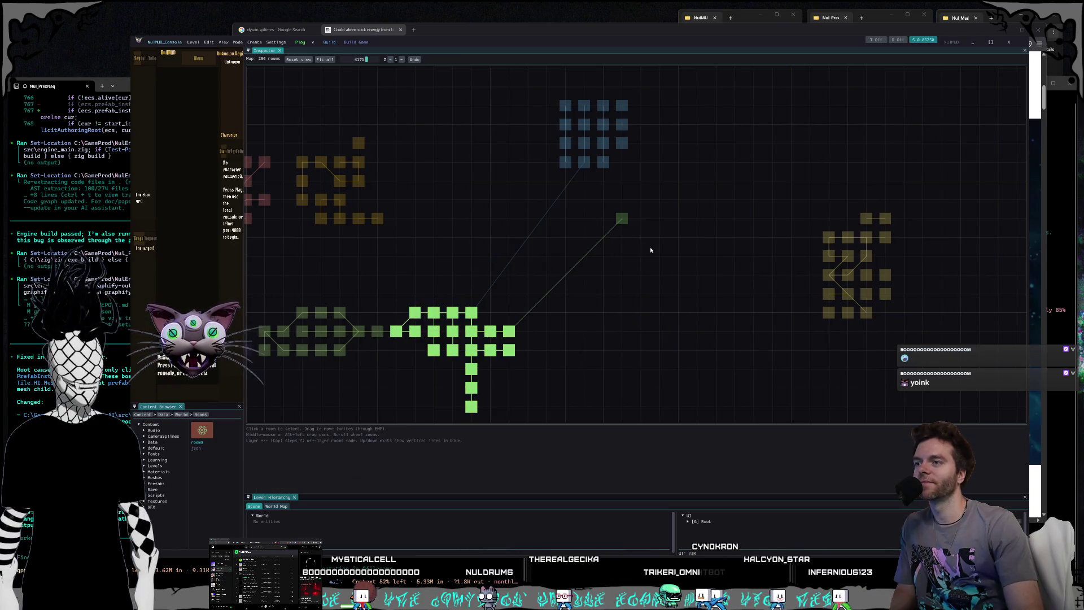
{"action": "left_click", "coordinate": [402, 60]}
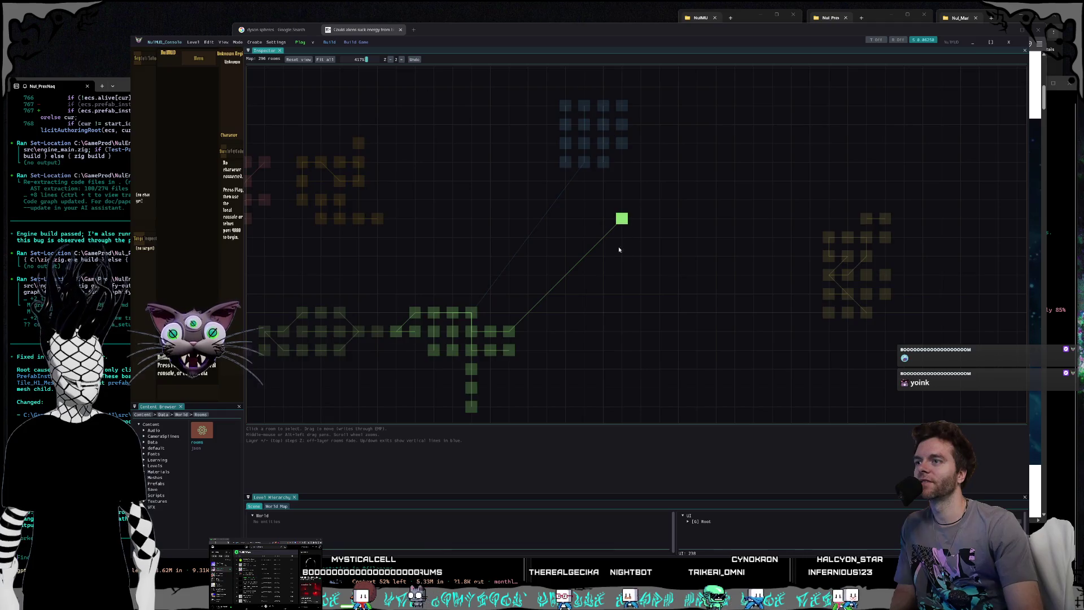
{"action": "left_click_drag", "start_coordinate": [622, 219], "coordinate": [509, 312]}
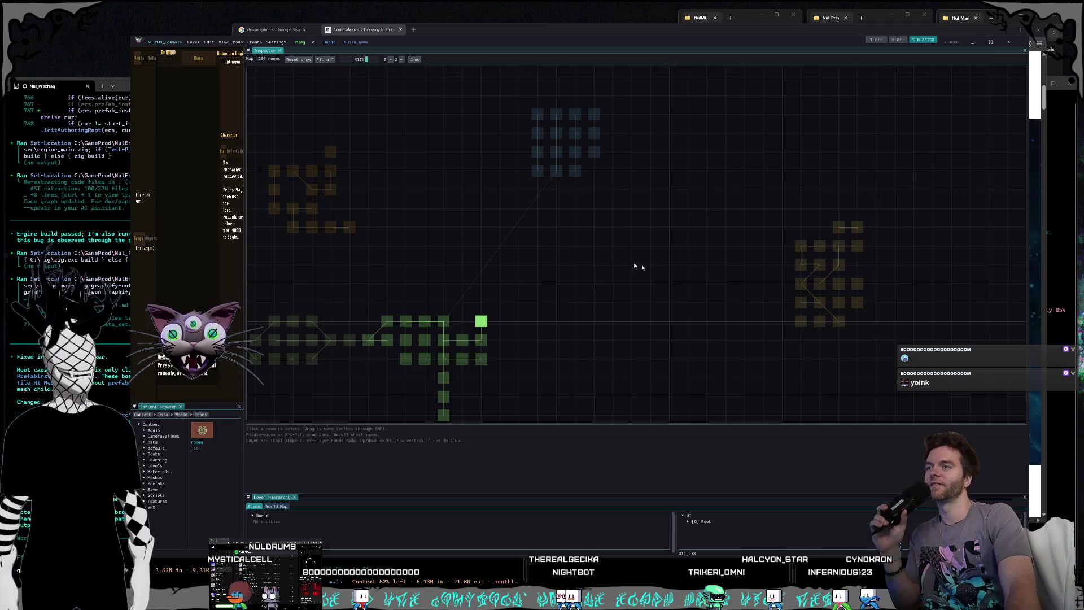
Step: Step the Z layer up to 3 and back down through 2 and 1 to 0
{"action": "left_click", "coordinate": [402, 60]}
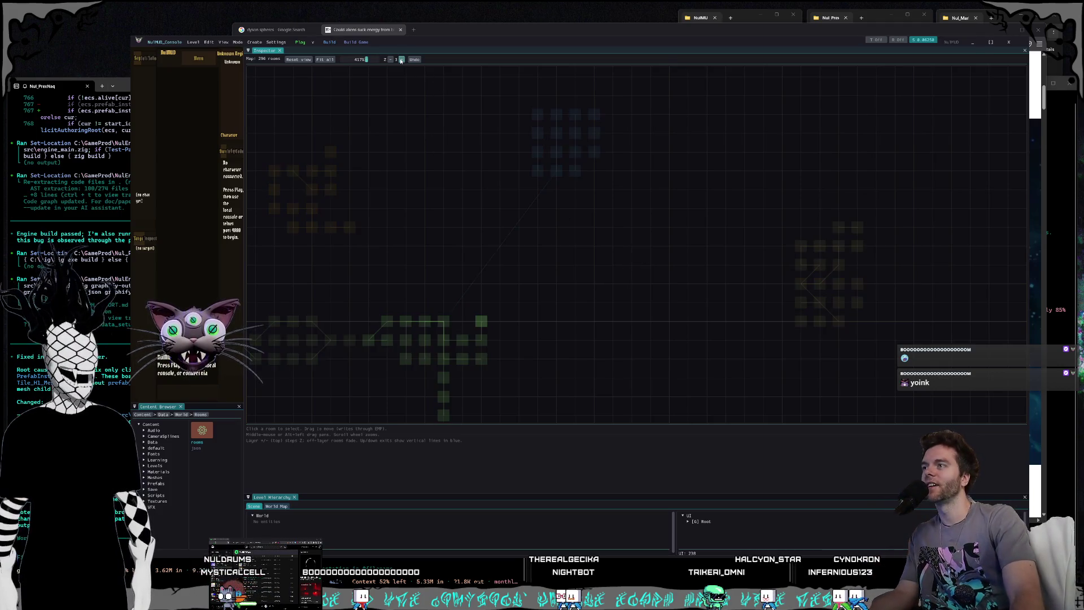
{"action": "left_click", "coordinate": [393, 61]}
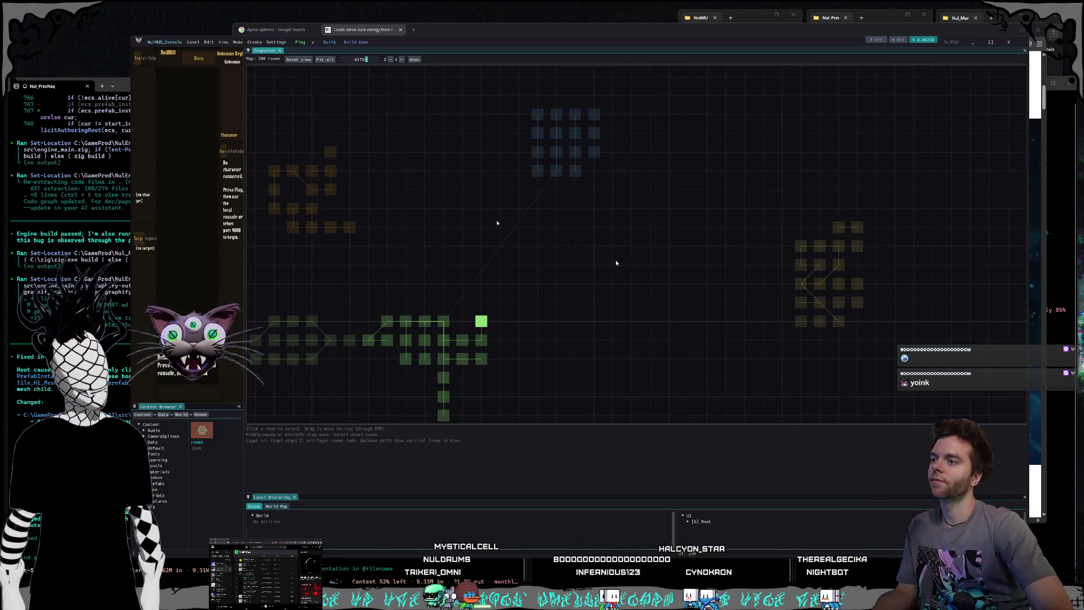
{"action": "left_click", "coordinate": [402, 60]}
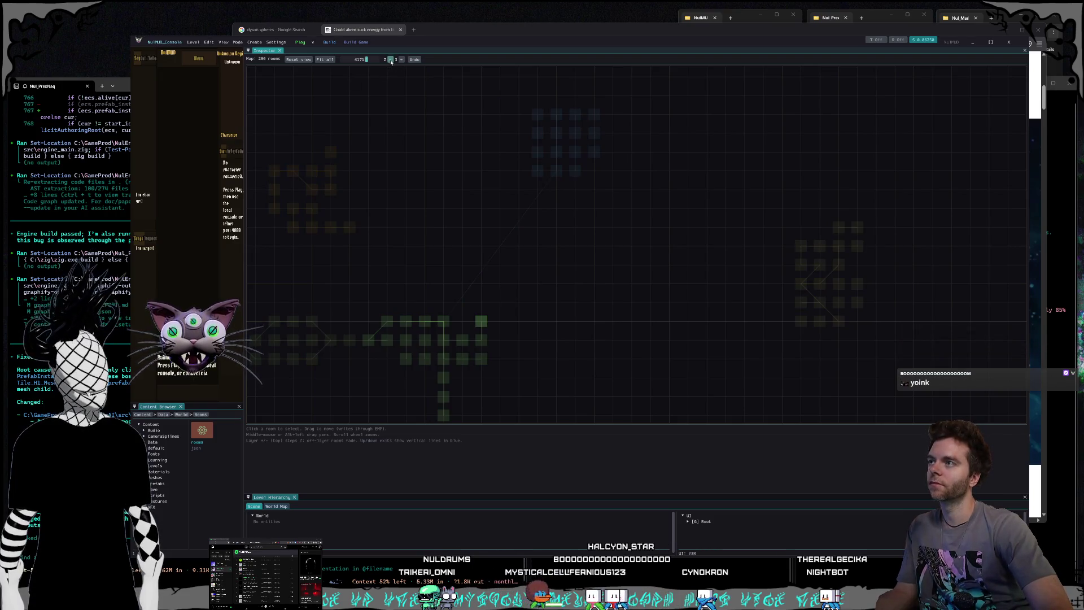
{"action": "left_click", "coordinate": [391, 60]}
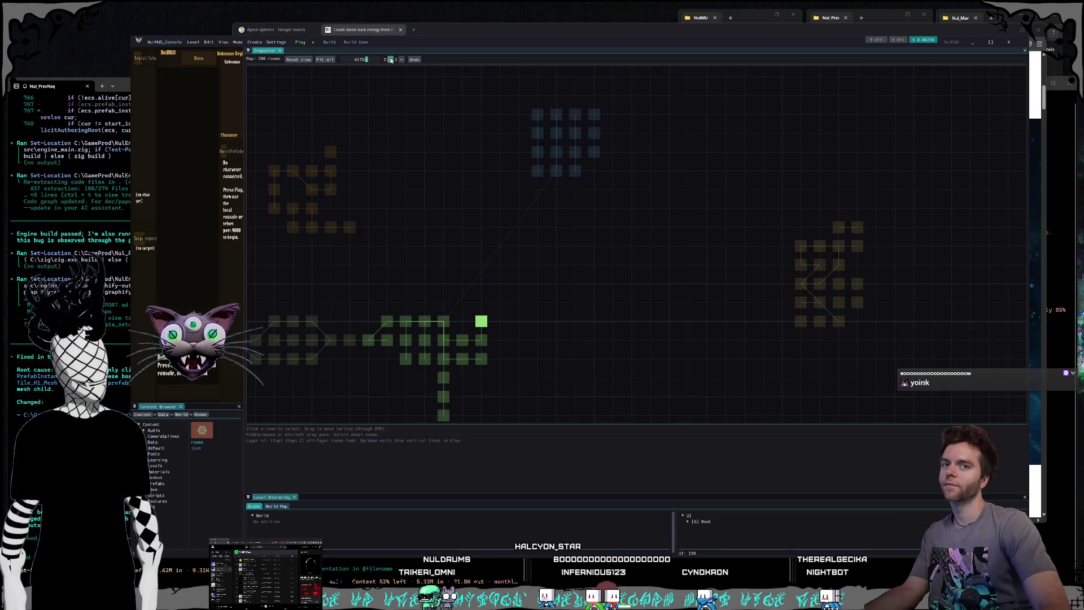
{"action": "left_click", "coordinate": [390, 60]}
{"action": "left_click", "coordinate": [390, 59]}
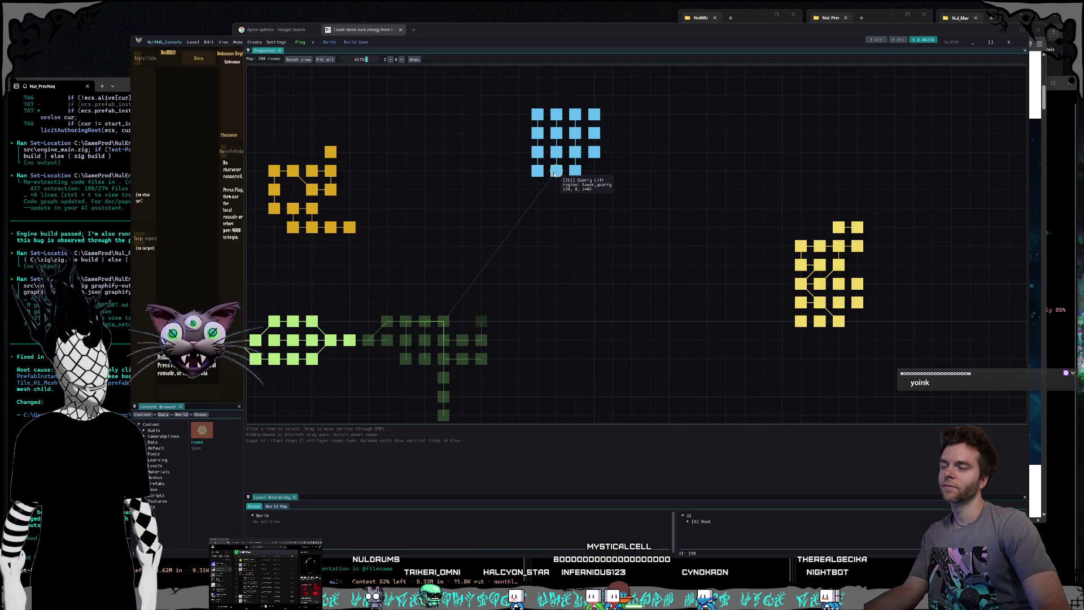
Step: Drag the 15 blue rooms down above the green cluster, then clear the selection
{"action": "left_click_drag", "start_coordinate": [483, 83], "coordinate": [692, 237]}
{"action": "mouse_move", "coordinate": [556, 171]}
{"action": "left_mouse_down"}
{"action": "mouse_move", "coordinate": [457, 209]}
{"action": "mouse_move", "coordinate": [434, 298]}
{"action": "mouse_move", "coordinate": [444, 304]}
{"action": "left_mouse_up"}
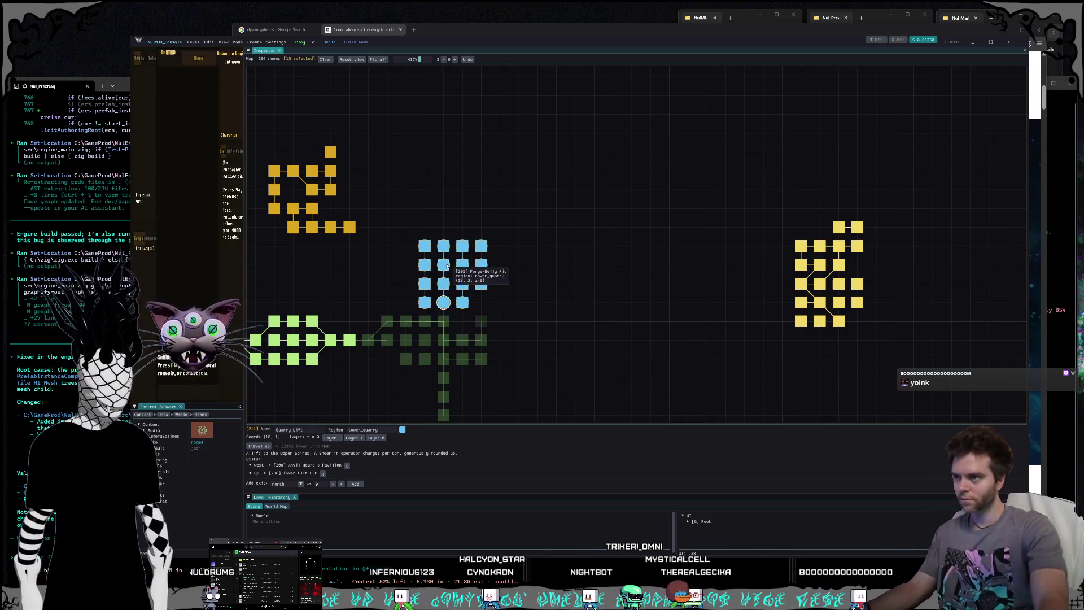
{"action": "left_click", "coordinate": [443, 302]}
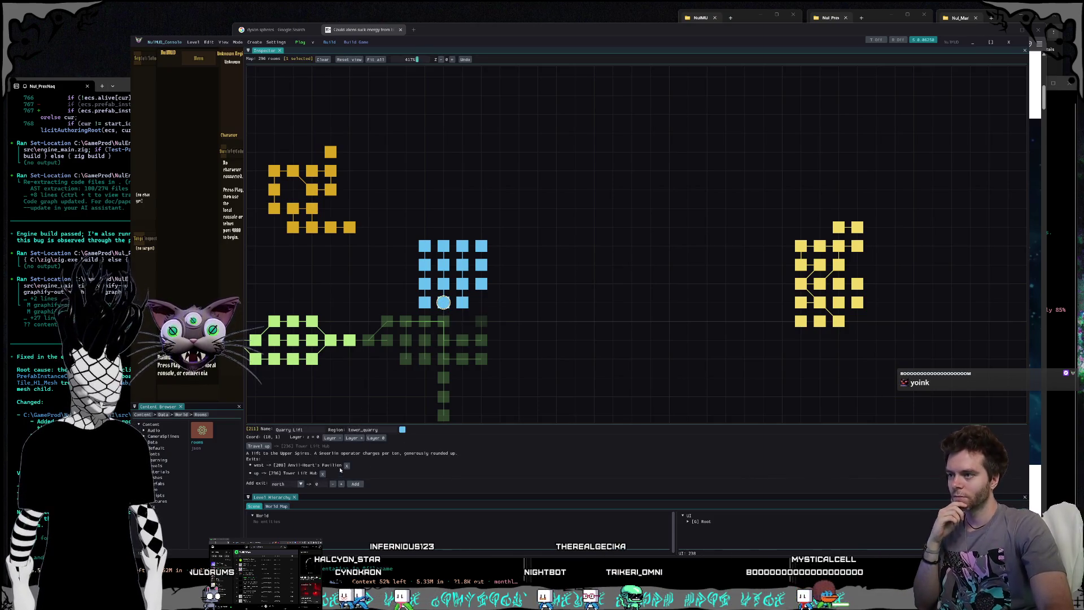
{"action": "left_click", "coordinate": [512, 291]}
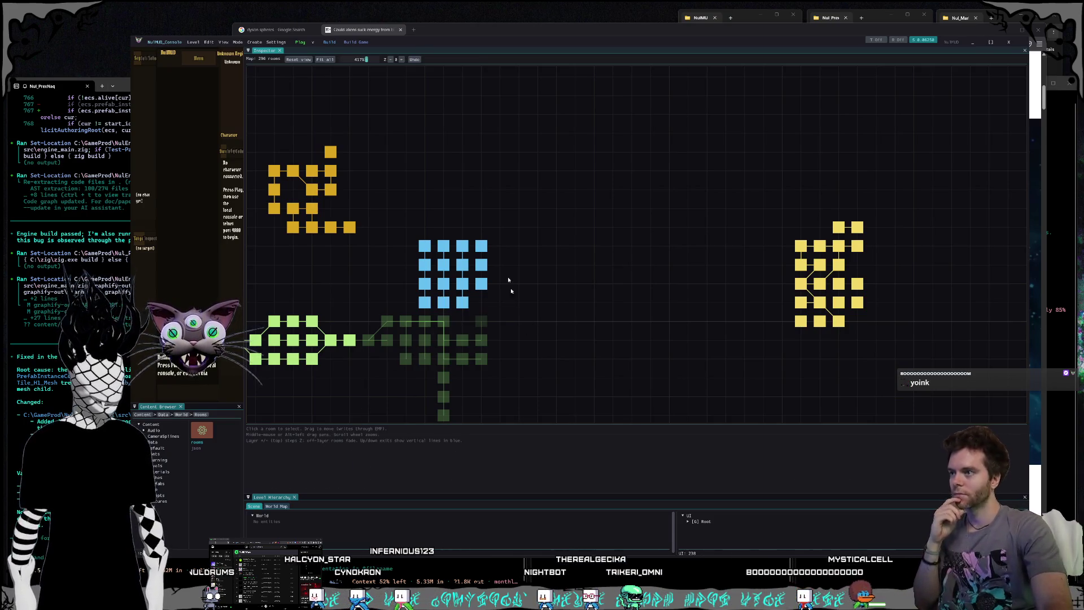
Step: On layer 1, delete the Tower Lift Hub room, leaving 295 rooms
{"action": "left_click", "coordinate": [390, 59]}
{"action": "left_click", "coordinate": [403, 60]}
{"action": "left_click", "coordinate": [402, 60]}
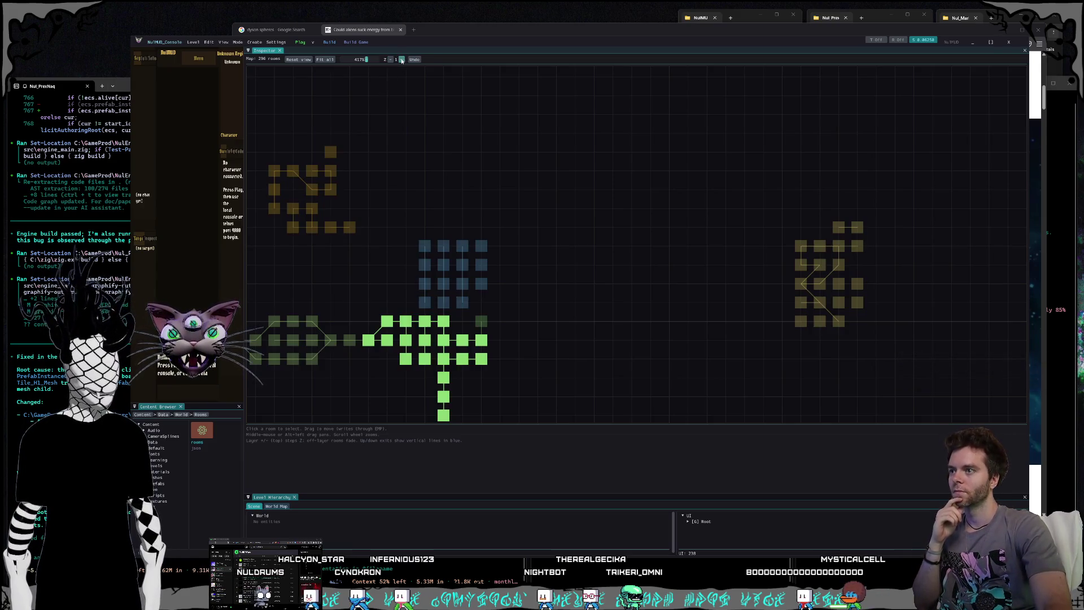
{"action": "left_click", "coordinate": [444, 323]}
{"action": "key", "text": "Delete"}
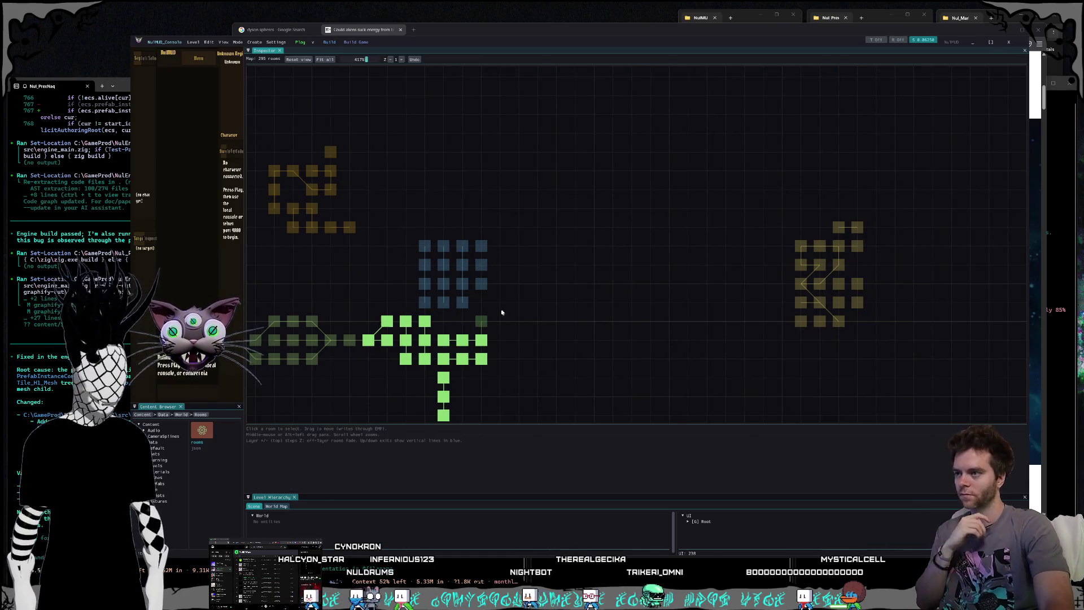
{"action": "mouse_move", "coordinate": [445, 340]}
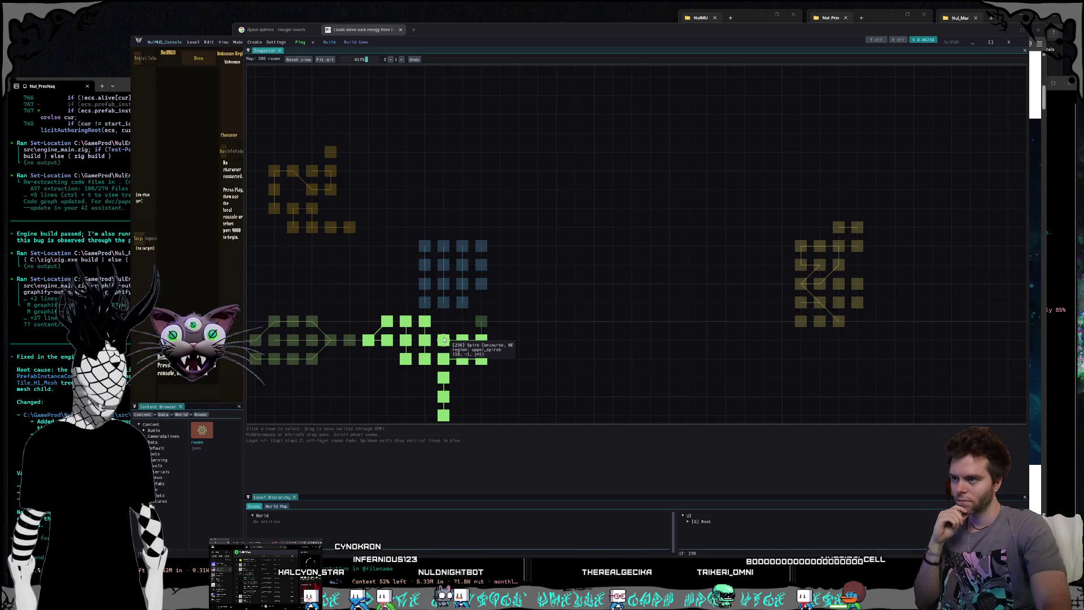
Step: Check the layer above, return to layer 1 and pan the map right
{"action": "left_click", "coordinate": [402, 61]}
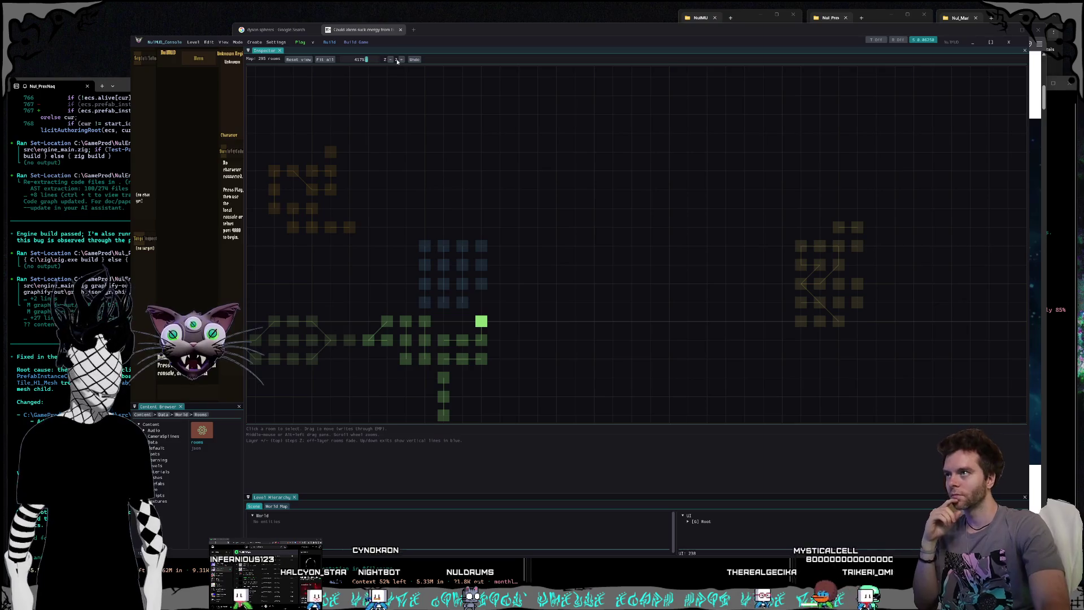
{"action": "left_click", "coordinate": [392, 60]}
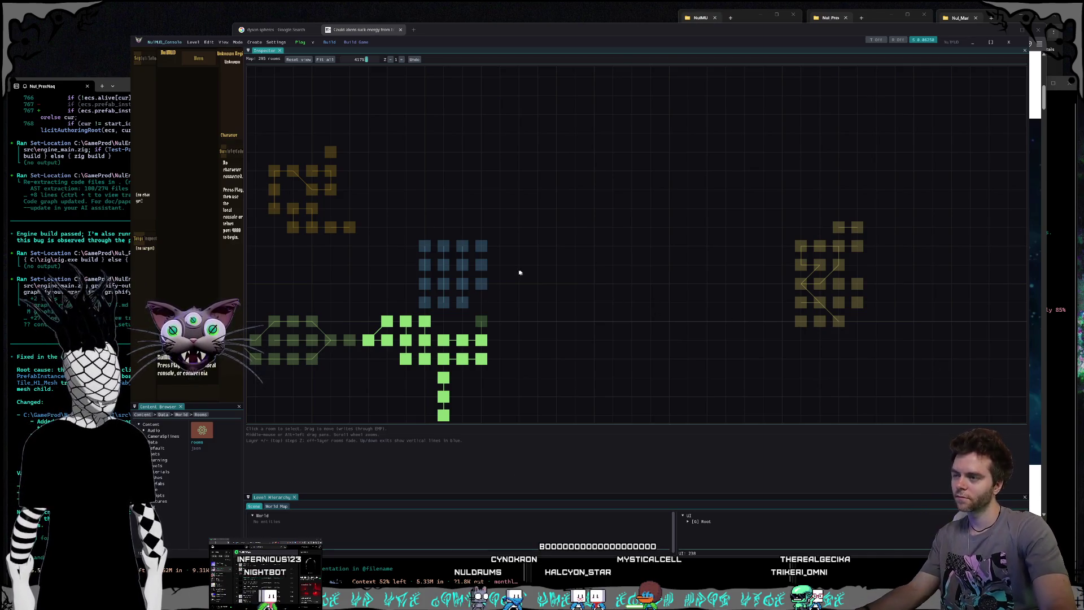
{"action": "left_click_drag", "start_coordinate": [520, 272], "coordinate": [659, 240]}
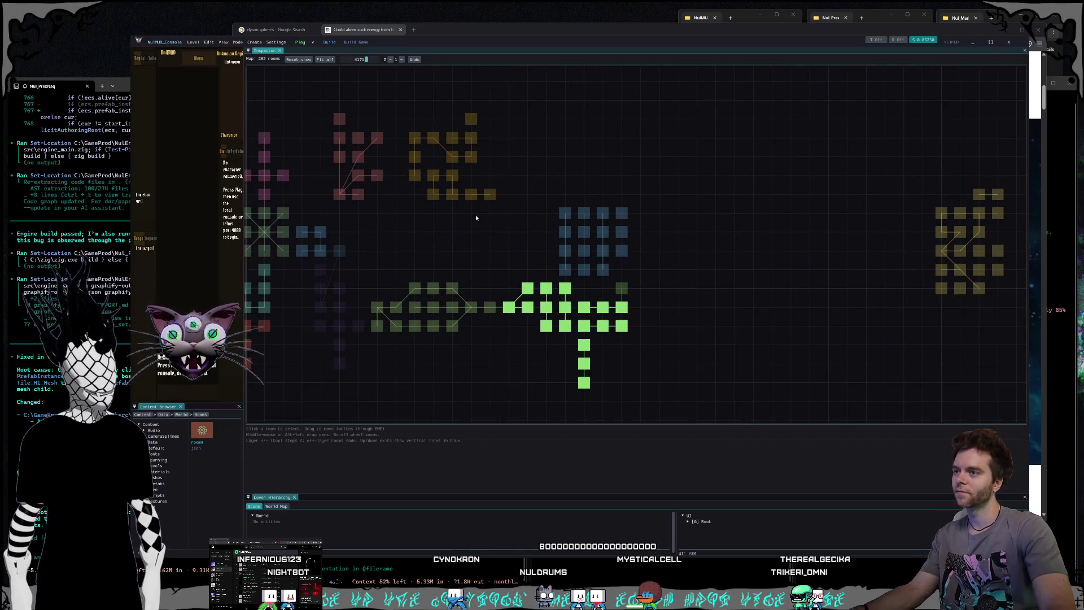
Step: On layer 0, move the 15-room blue cluster up and to the right
{"action": "left_click", "coordinate": [402, 59]}
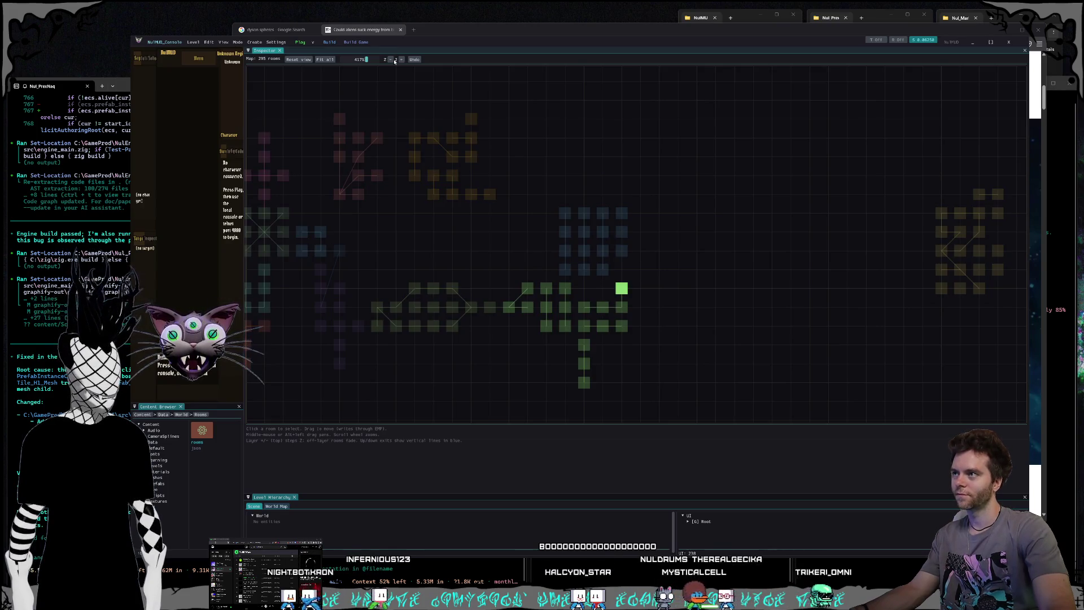
{"action": "left_click", "coordinate": [390, 60]}
{"action": "left_click", "coordinate": [391, 60]}
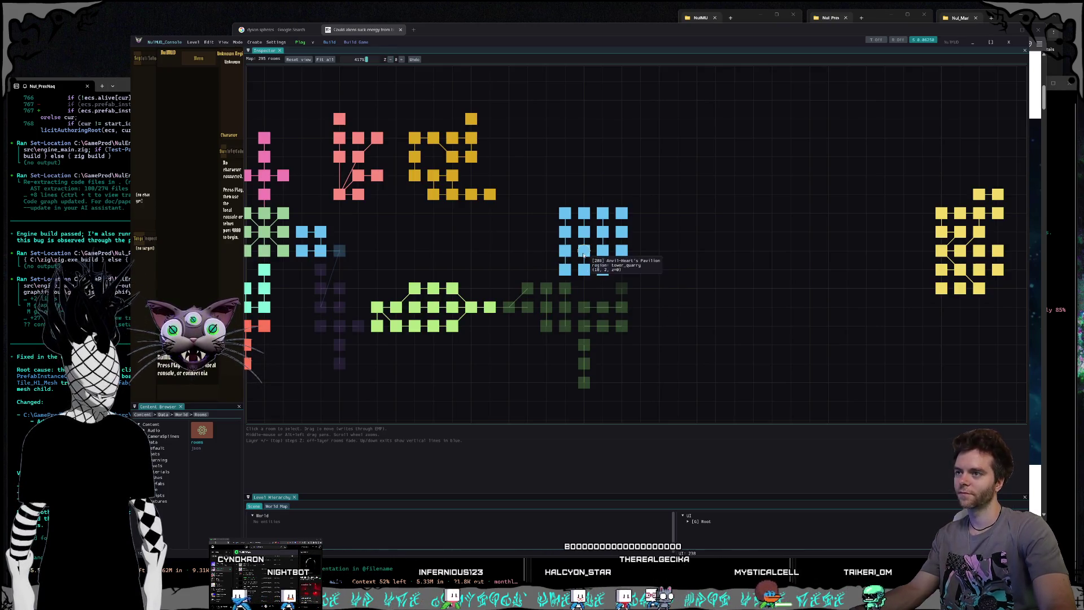
{"action": "left_click_drag", "start_coordinate": [534, 185], "coordinate": [682, 313]}
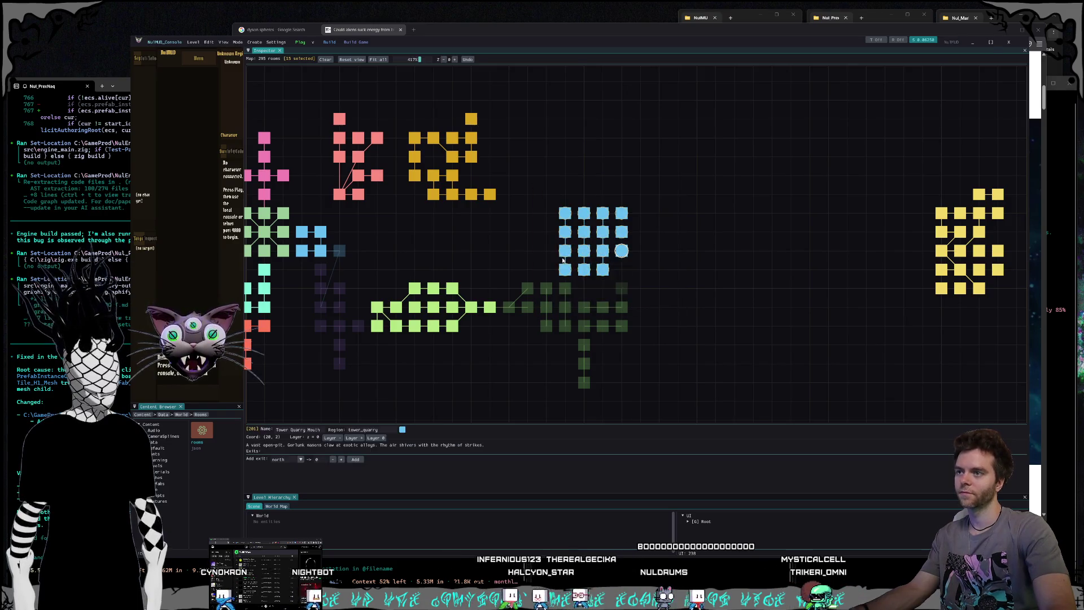
{"action": "left_click_drag", "start_coordinate": [584, 270], "coordinate": [791, 176]}
Step: Move the 20-room yellow cluster down and left
{"action": "left_click_drag", "start_coordinate": [847, 298], "coordinate": [685, 279]}
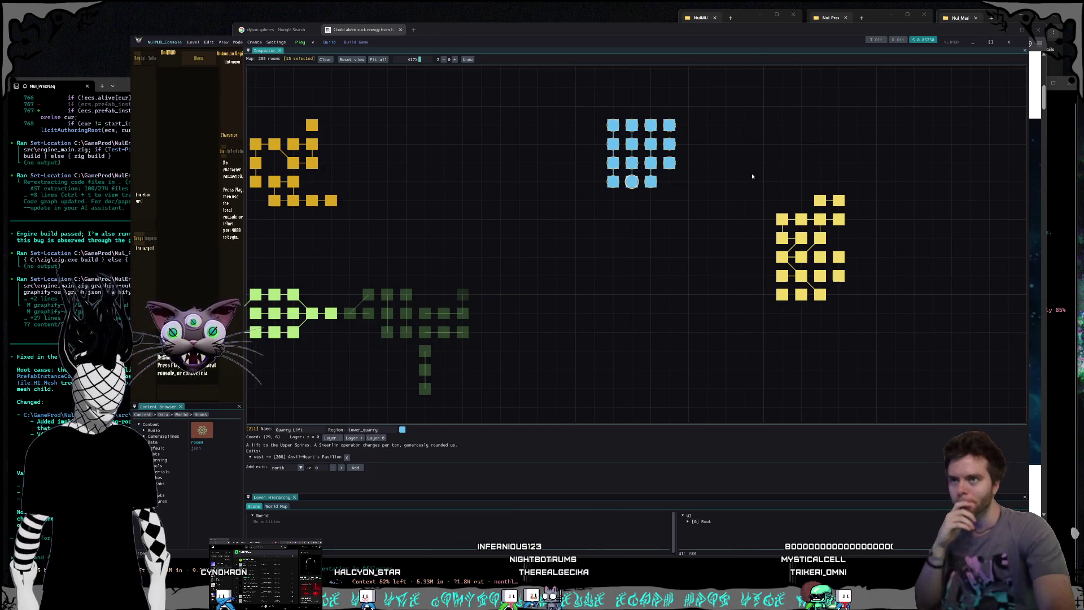
{"action": "left_click_drag", "start_coordinate": [752, 176], "coordinate": [914, 319]}
{"action": "mouse_move", "coordinate": [790, 261]}
{"action": "left_mouse_down"}
{"action": "mouse_move", "coordinate": [719, 308]}
{"action": "mouse_move", "coordinate": [715, 298]}
{"action": "left_mouse_up"}
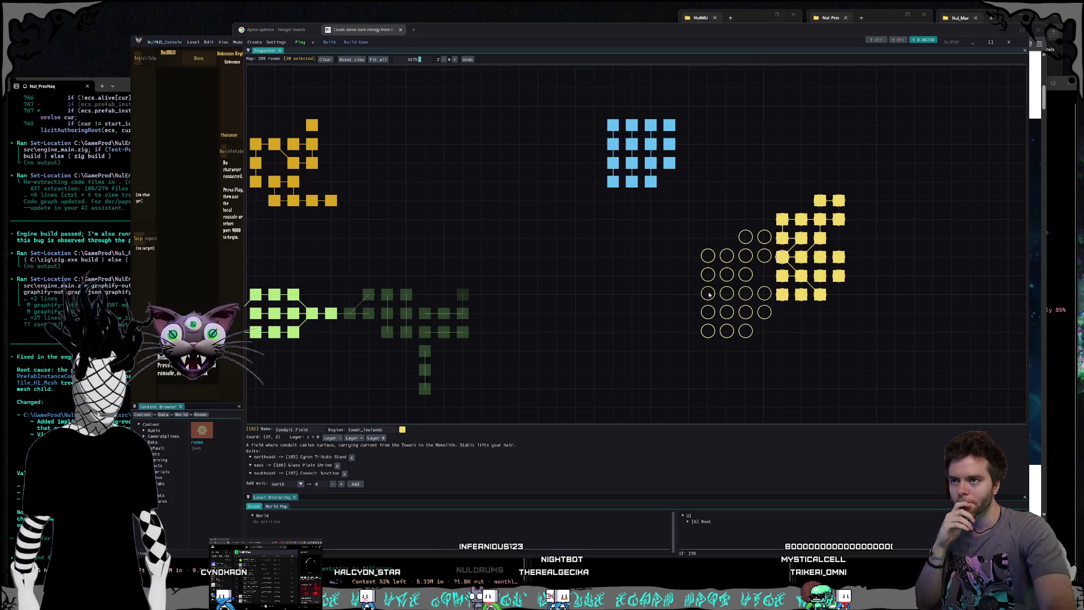
{"action": "left_click", "coordinate": [702, 195]}
Step: Place the blue cluster directly on top of the yellow cluster
{"action": "left_click_drag", "start_coordinate": [567, 102], "coordinate": [700, 217]}
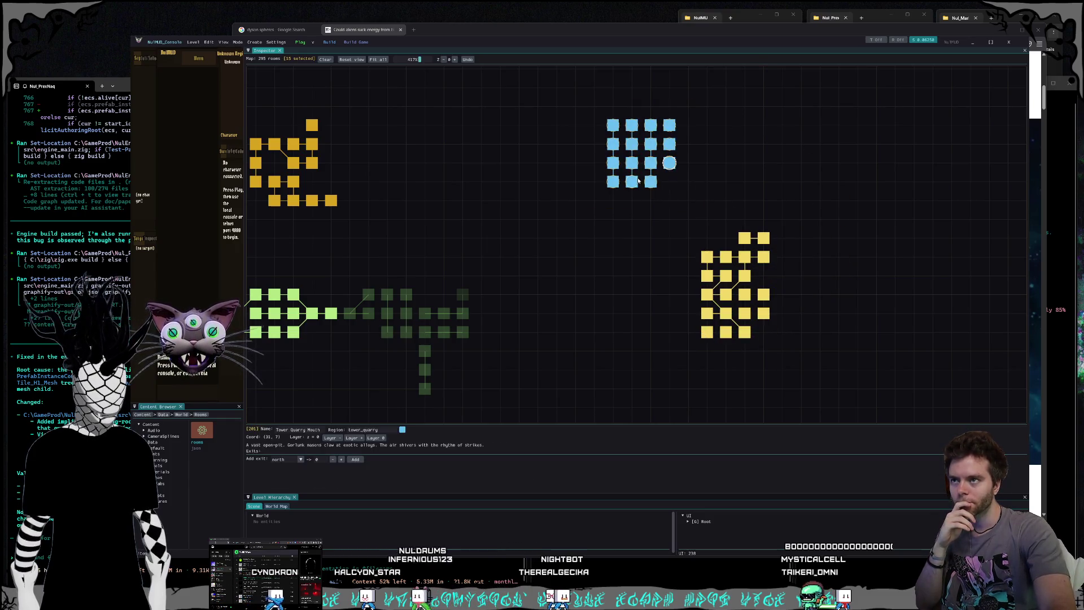
{"action": "left_click_drag", "start_coordinate": [632, 182], "coordinate": [719, 212]}
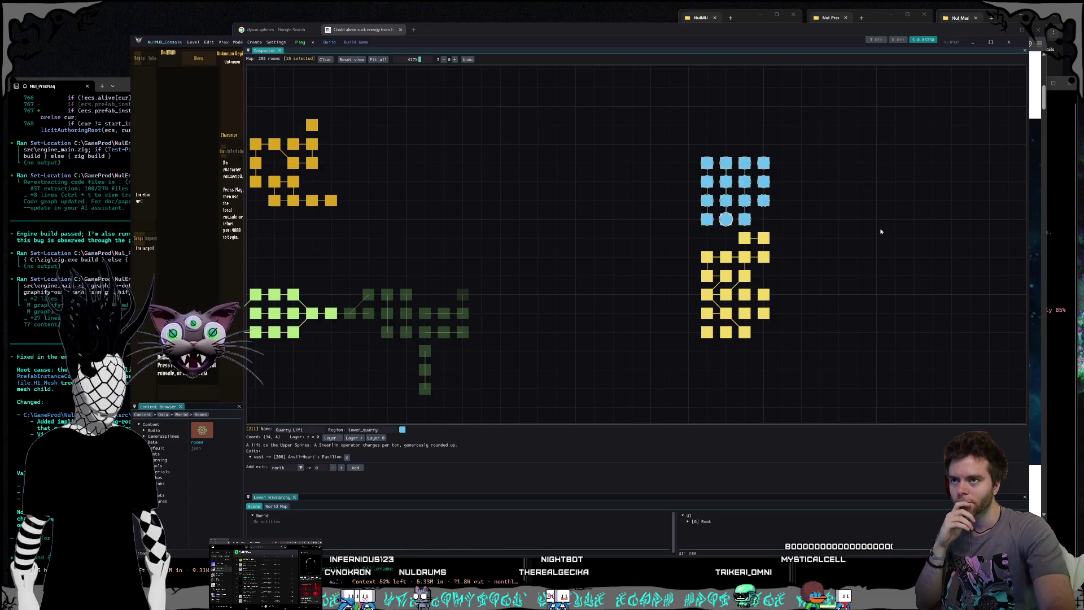
{"action": "left_click", "coordinate": [886, 358]}
{"action": "left_click_drag", "start_coordinate": [770, 375], "coordinate": [726, 238]}
{"action": "scroll", "coordinate": [727, 239], "scroll_direction": "down", "scroll_amount": 5}
{"action": "scroll", "coordinate": [867, 225], "scroll_direction": "up", "scroll_amount": 4}
Step: Move the 20-room cluster down and left, then clear the selection
{"action": "mouse_move", "coordinate": [678, 133]}
{"action": "left_mouse_down"}
{"action": "mouse_move", "coordinate": [915, 230]}
{"action": "mouse_move", "coordinate": [895, 260]}
{"action": "left_mouse_up"}
{"action": "mouse_move", "coordinate": [730, 208]}
{"action": "left_mouse_down"}
{"action": "mouse_move", "coordinate": [646, 328]}
{"action": "mouse_move", "coordinate": [638, 311]}
{"action": "mouse_move", "coordinate": [669, 325]}
{"action": "left_mouse_up"}
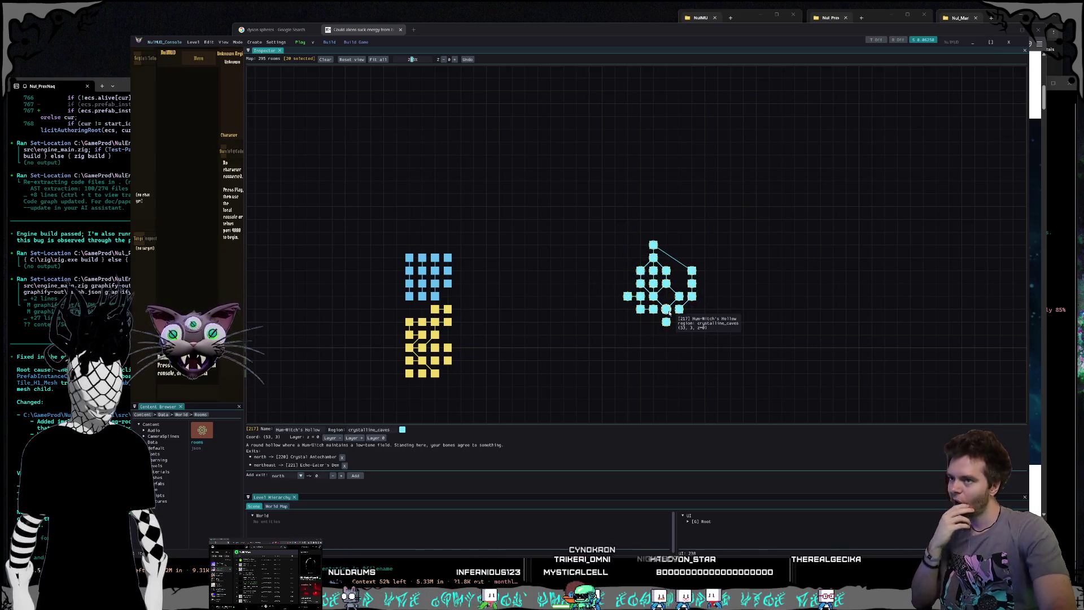
{"action": "left_click_drag", "start_coordinate": [583, 333], "coordinate": [599, 325]}
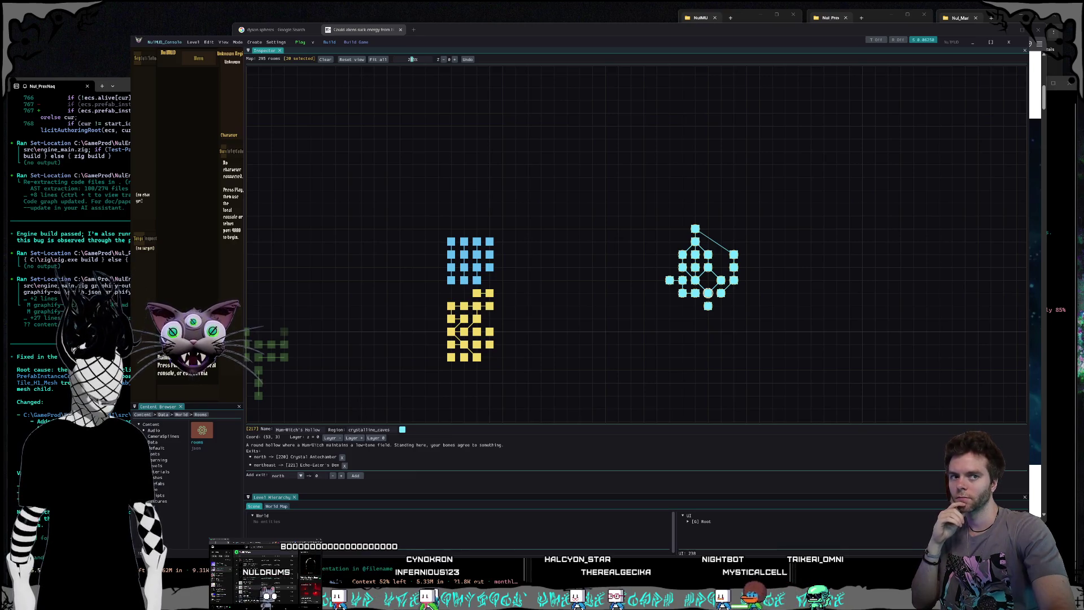
{"action": "left_click", "coordinate": [584, 206]}
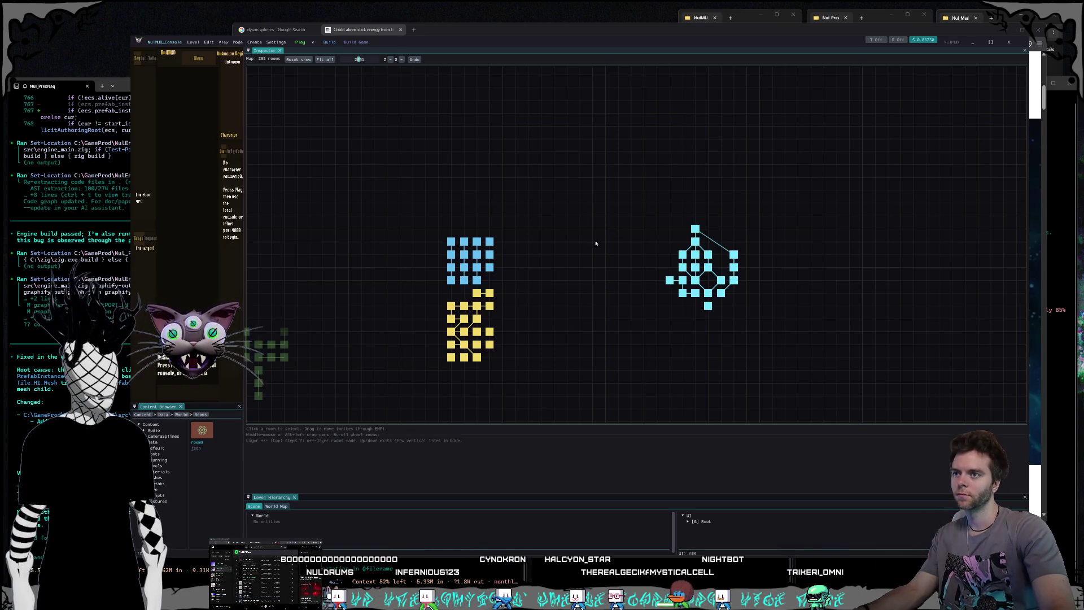
Step: Shift the cyan cluster slightly down and to the right
{"action": "left_click", "coordinate": [782, 286]}
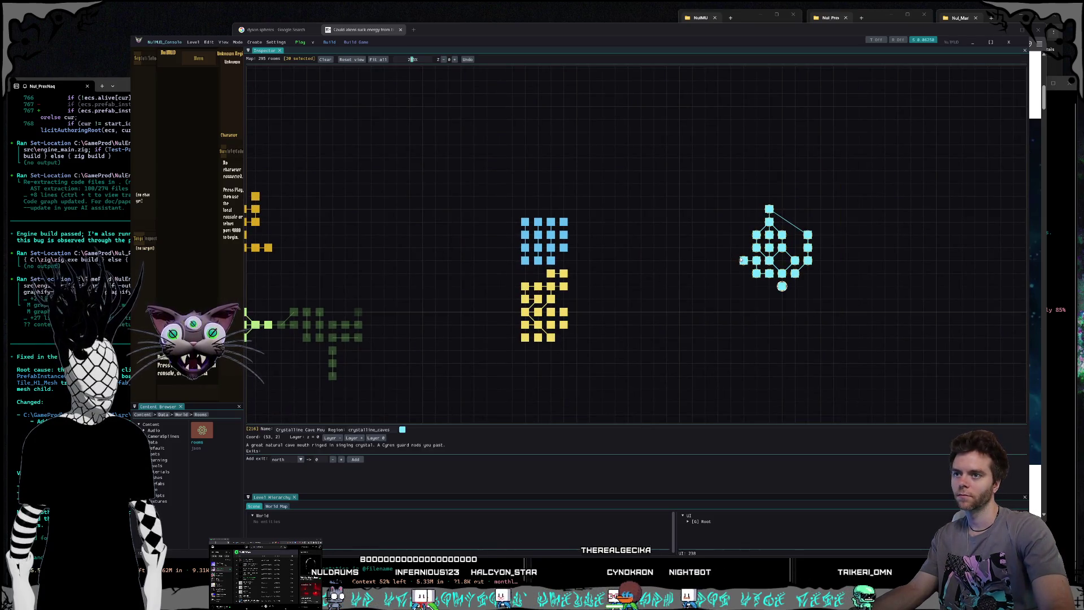
{"action": "left_click_drag", "start_coordinate": [720, 177], "coordinate": [852, 336]}
{"action": "mouse_move", "coordinate": [737, 266]}
{"action": "left_mouse_down"}
{"action": "mouse_move", "coordinate": [830, 297]}
{"action": "mouse_move", "coordinate": [777, 292]}
{"action": "left_mouse_up"}
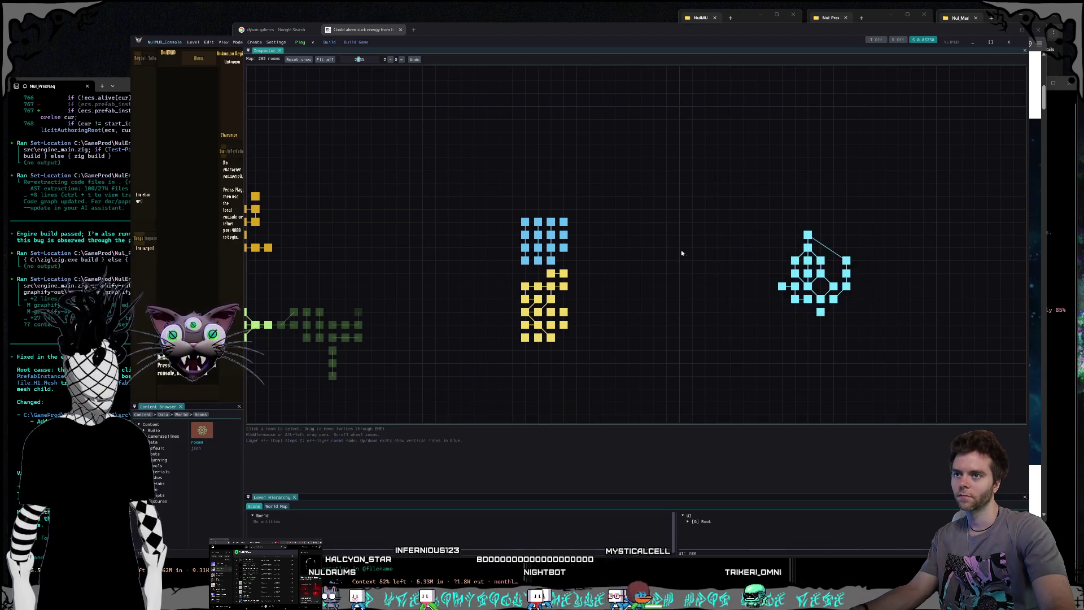
{"action": "scroll", "coordinate": [692, 335], "scroll_direction": "down", "scroll_amount": 5}
{"action": "scroll", "coordinate": [709, 249], "scroll_direction": "up", "scroll_amount": 3}
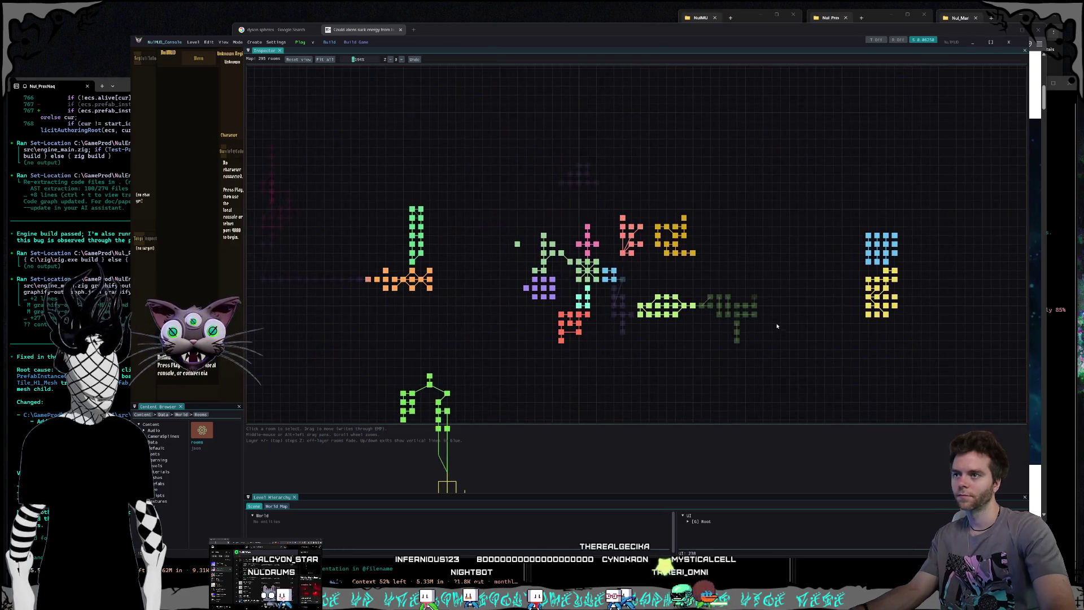
{"action": "scroll", "coordinate": [728, 314], "scroll_direction": "up", "scroll_amount": 3}
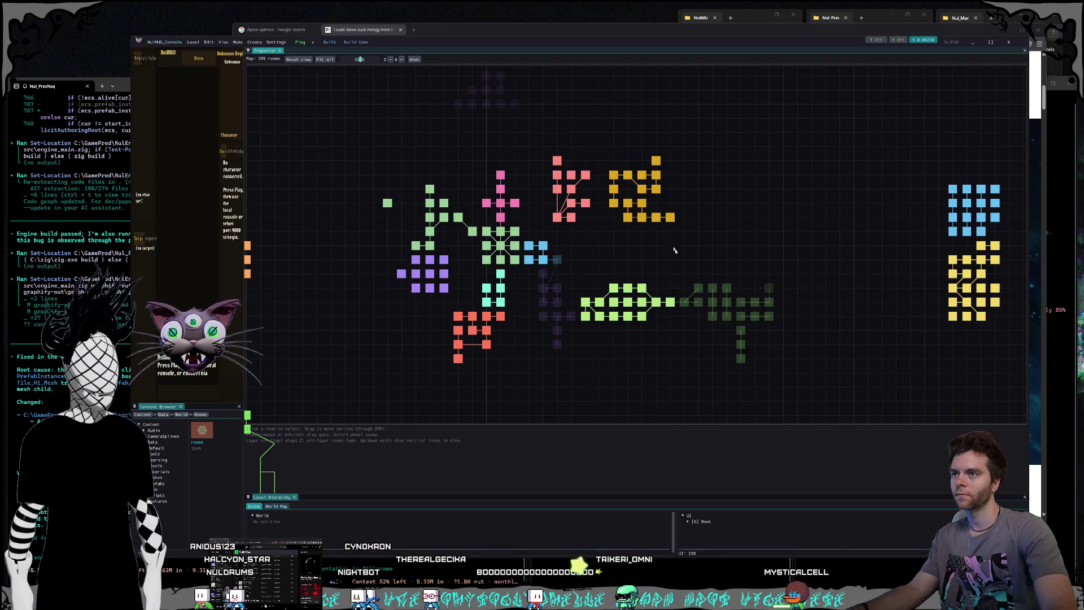
{"action": "left_click_drag", "start_coordinate": [675, 249], "coordinate": [705, 280]}
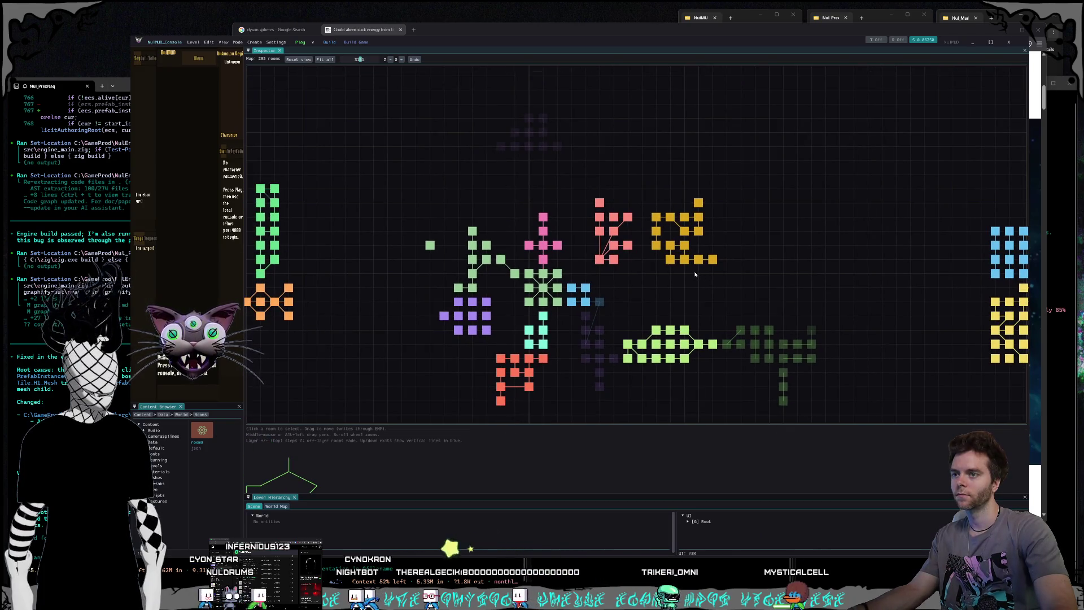
{"action": "left_click_drag", "start_coordinate": [694, 275], "coordinate": [689, 272]}
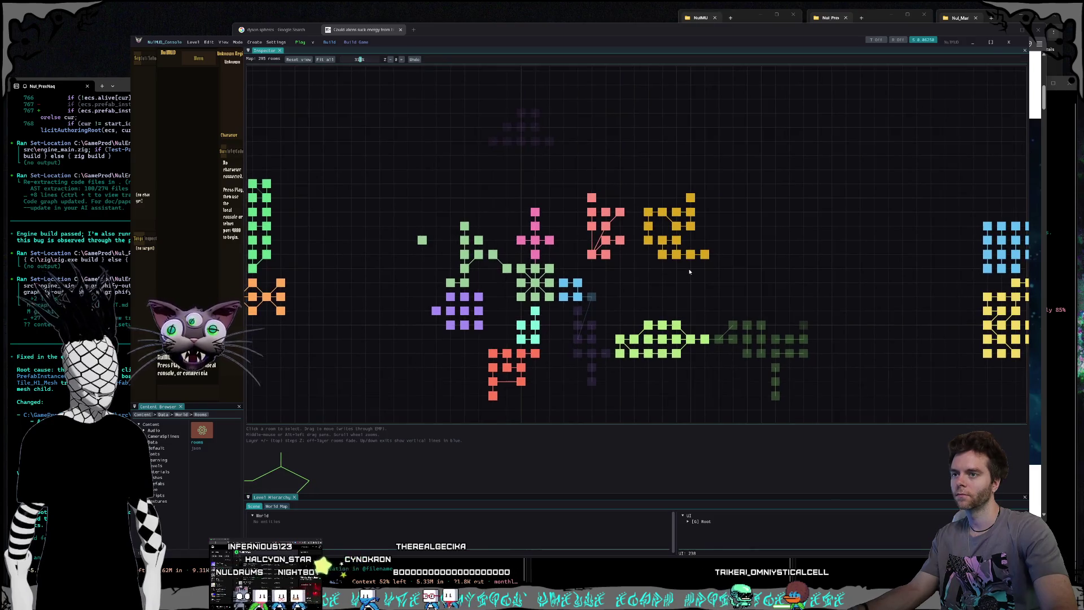
{"action": "left_click_drag", "start_coordinate": [685, 293], "coordinate": [688, 263]}
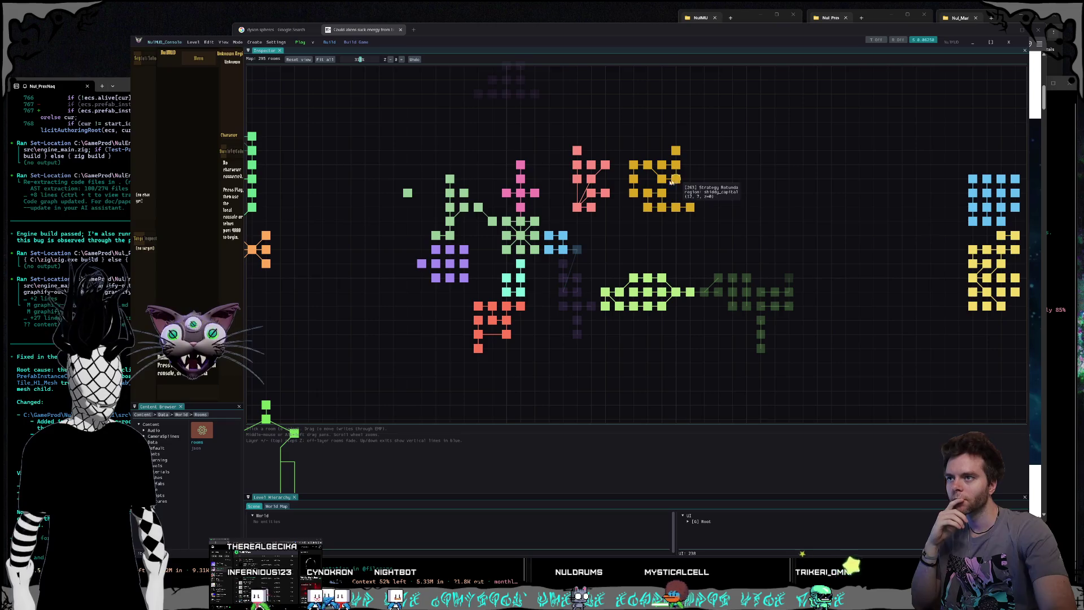
Step: Move the pink cluster right and the yellow cluster left
{"action": "mouse_move", "coordinate": [568, 138]}
{"action": "left_mouse_down"}
{"action": "mouse_move", "coordinate": [615, 228]}
{"action": "mouse_move", "coordinate": [704, 213]}
{"action": "left_mouse_up"}
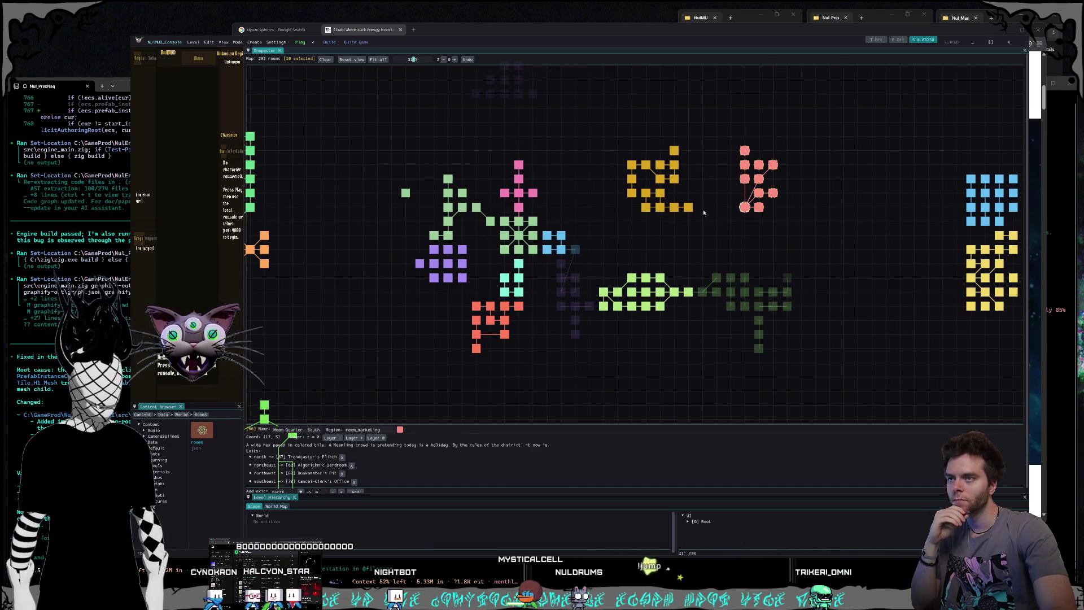
{"action": "left_click_drag", "start_coordinate": [706, 134], "coordinate": [590, 243]}
{"action": "mouse_move", "coordinate": [638, 197]}
{"action": "left_mouse_down"}
{"action": "mouse_move", "coordinate": [577, 208]}
{"action": "mouse_move", "coordinate": [590, 214]}
{"action": "left_mouse_up"}
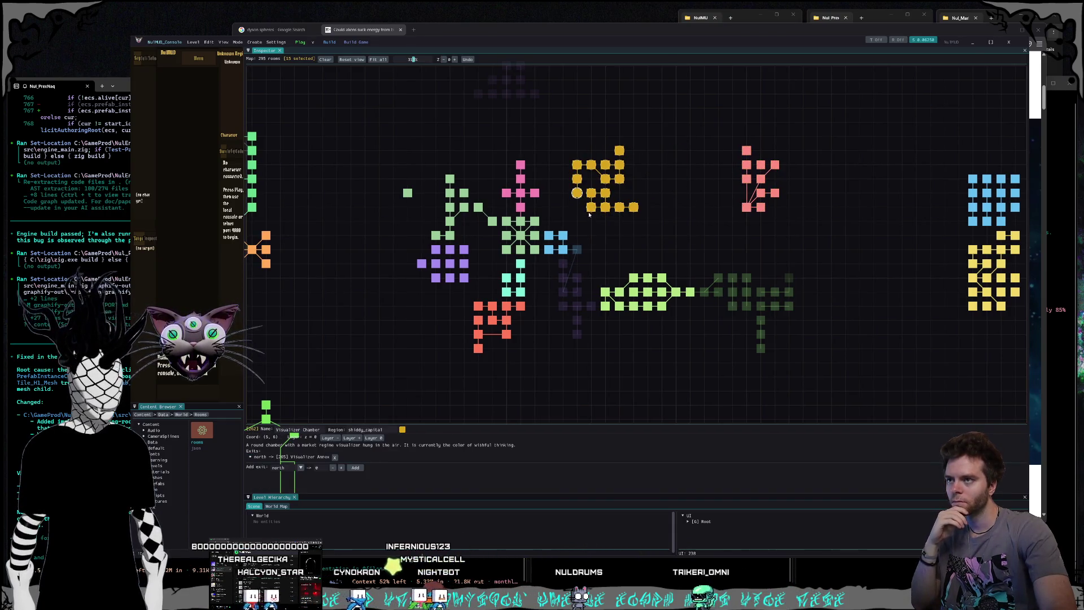
{"action": "left_click", "coordinate": [594, 181]}
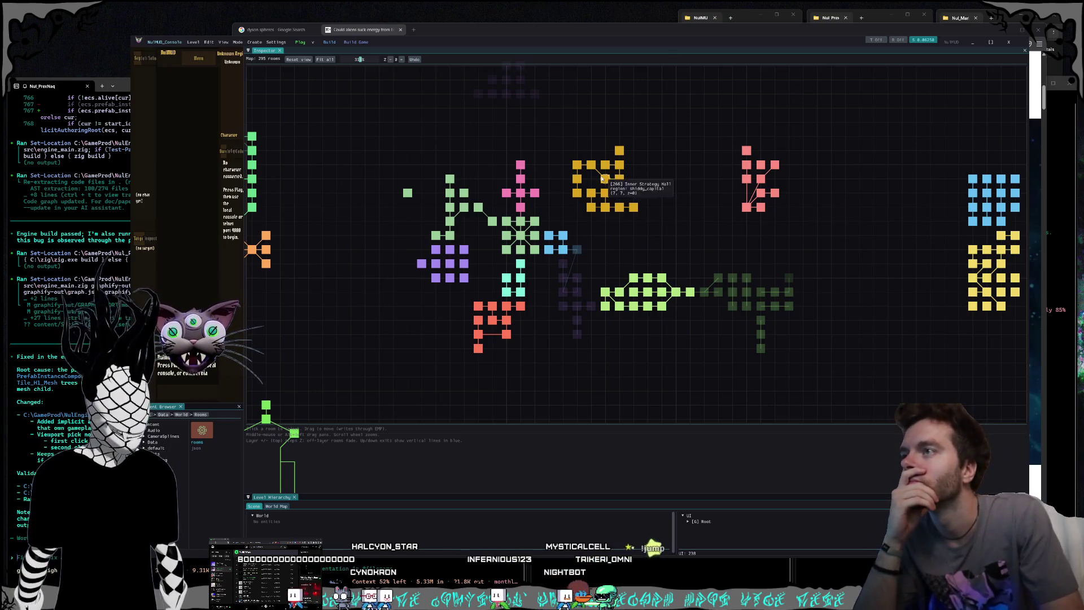
Step: Inspect Inner Strategy Hall, Strategy Rotunda, Strategy Chamber and Shiddy Capital, South, then deselect
{"action": "left_click", "coordinate": [606, 179]}
{"action": "left_click", "coordinate": [618, 179]}
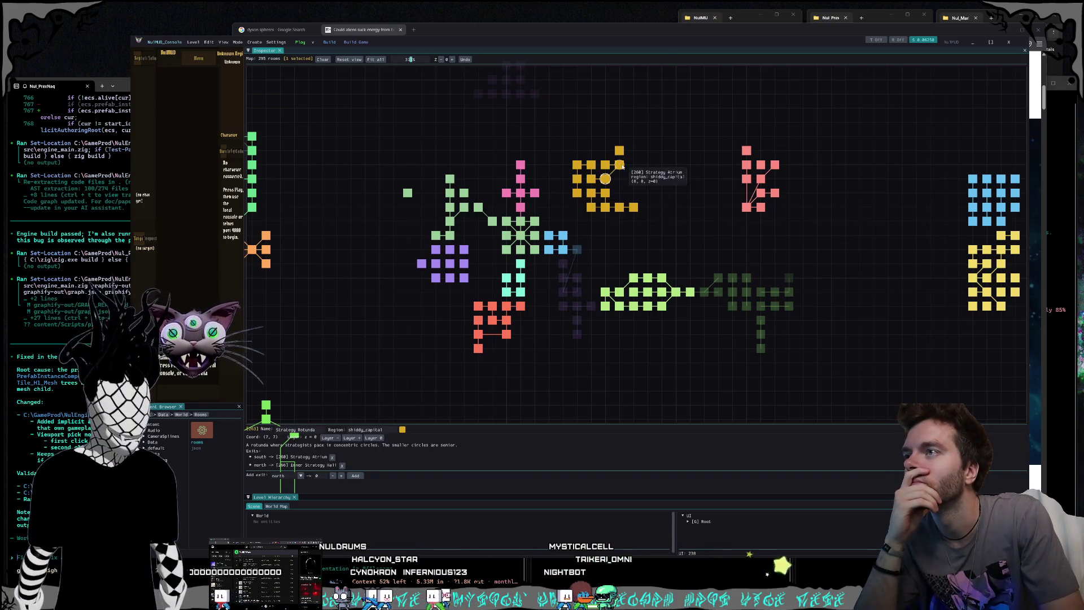
{"action": "left_click", "coordinate": [606, 166]}
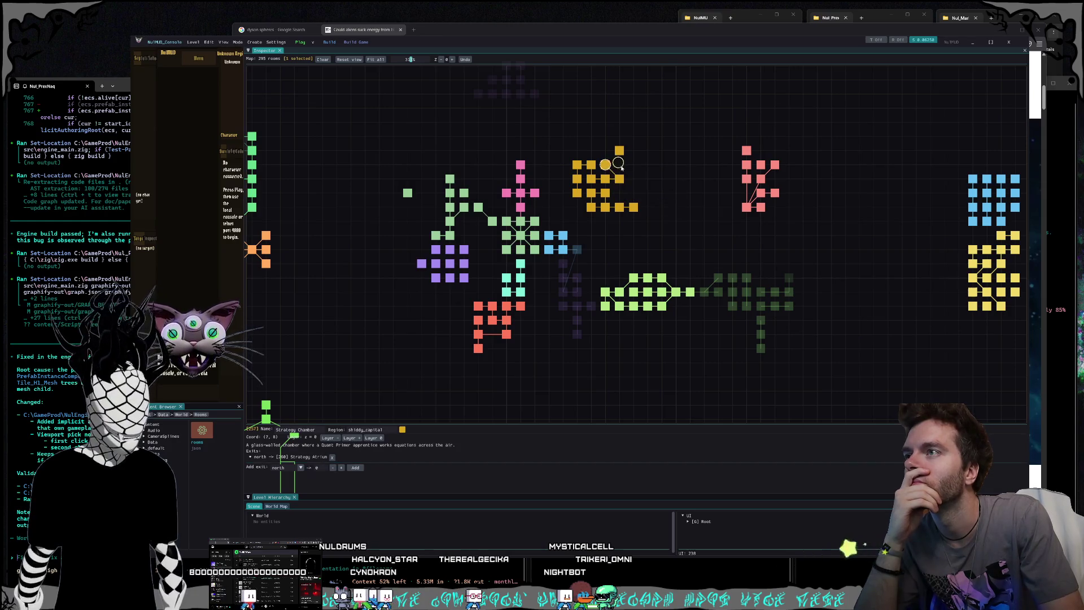
{"action": "left_click", "coordinate": [620, 151]}
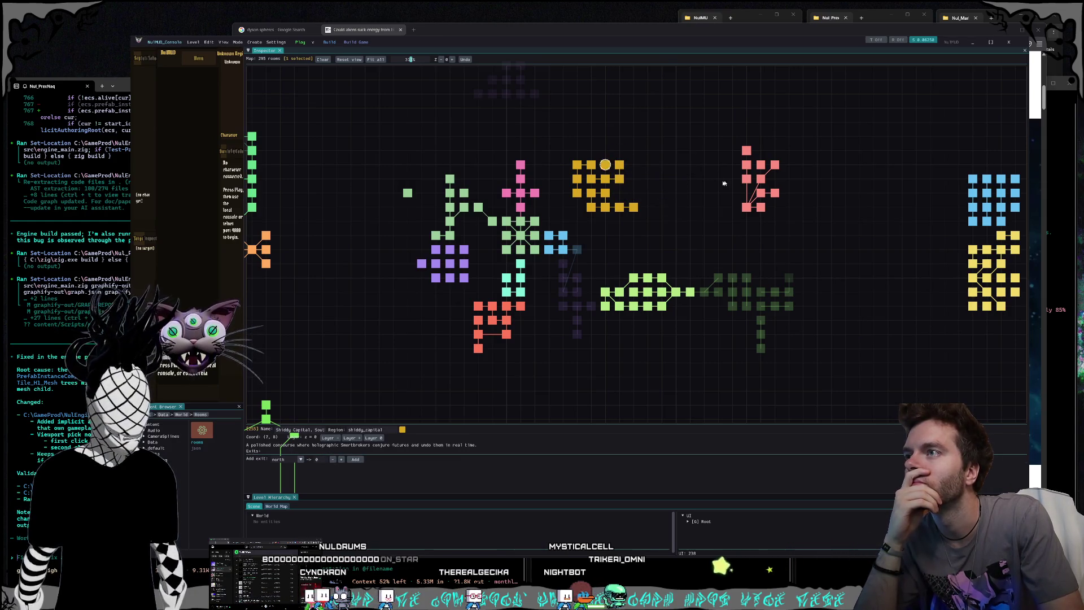
{"action": "left_click", "coordinate": [724, 183]}
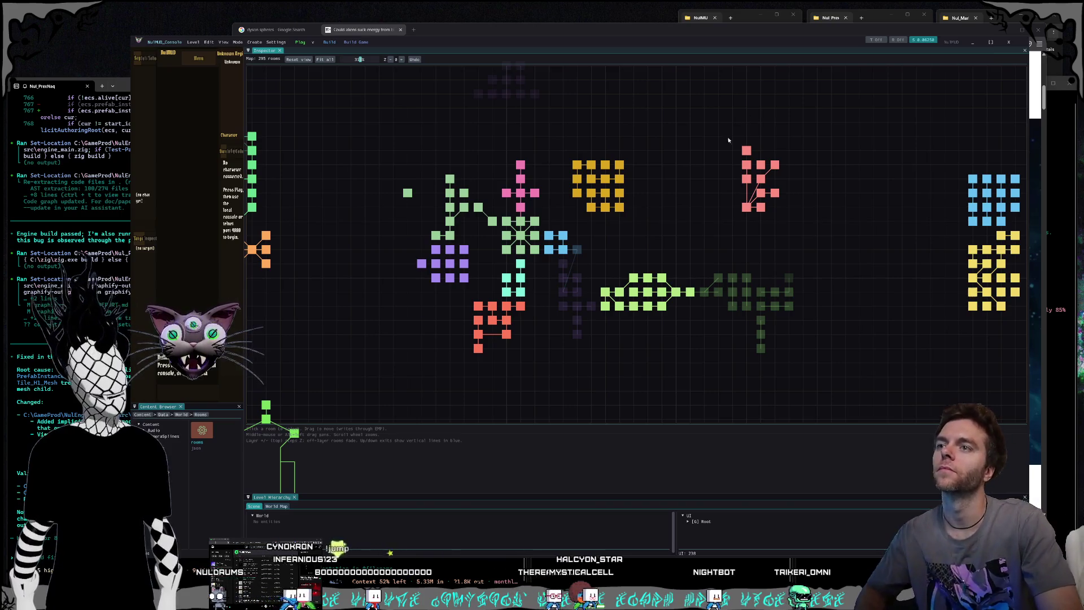
Step: Move Trendcaster's Plinth, Echo-Chamber Atrium and another pink room down within the cluster
{"action": "left_click", "coordinate": [761, 178]}
{"action": "left_click_drag", "start_coordinate": [761, 225], "coordinate": [761, 220]}
{"action": "left_click_drag", "start_coordinate": [775, 164], "coordinate": [775, 221]}
{"action": "left_click_drag", "start_coordinate": [746, 179], "coordinate": [747, 193]}
Step: Move the whole pink cluster left to sit right beside the yellow cluster
{"action": "left_click", "coordinate": [746, 164]}
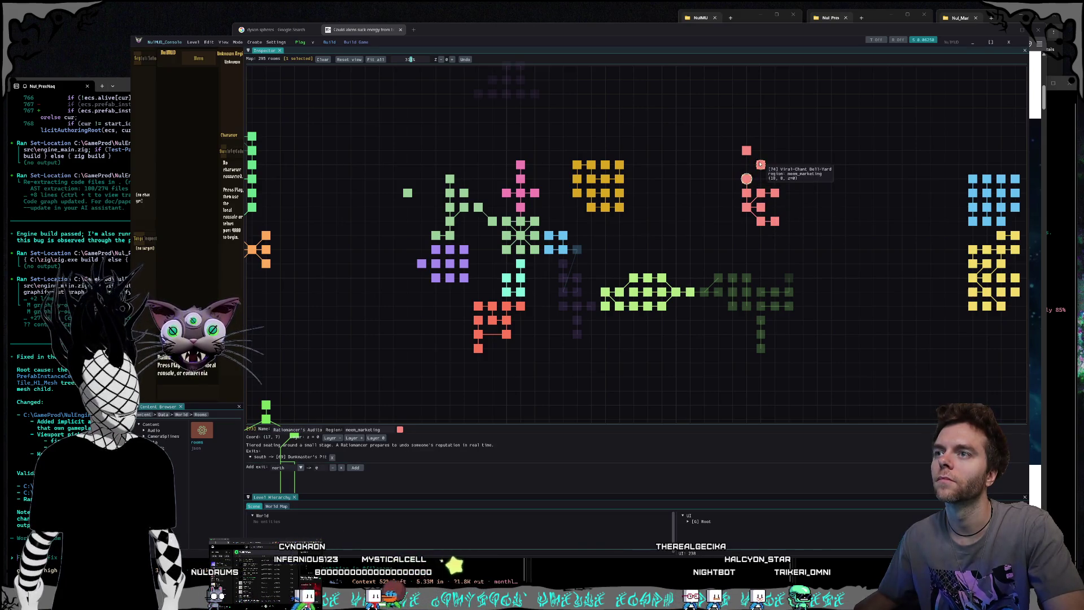
{"action": "left_click", "coordinate": [761, 164]}
{"action": "left_click", "coordinate": [746, 153]}
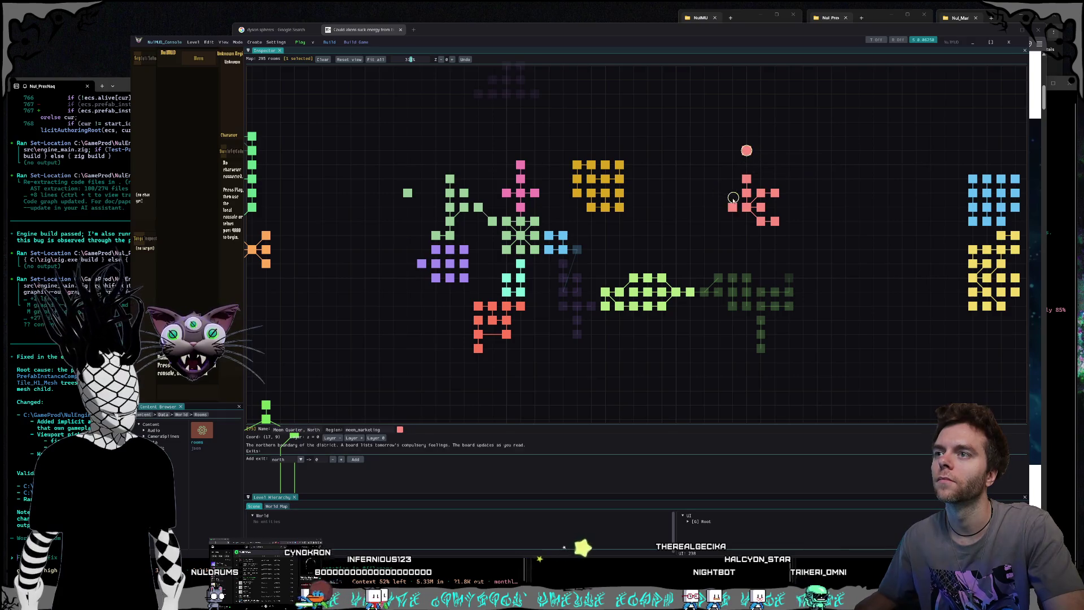
{"action": "left_click", "coordinate": [746, 207]}
{"action": "left_click_drag", "start_coordinate": [747, 207], "coordinate": [659, 195]}
{"action": "left_click", "coordinate": [677, 243]}
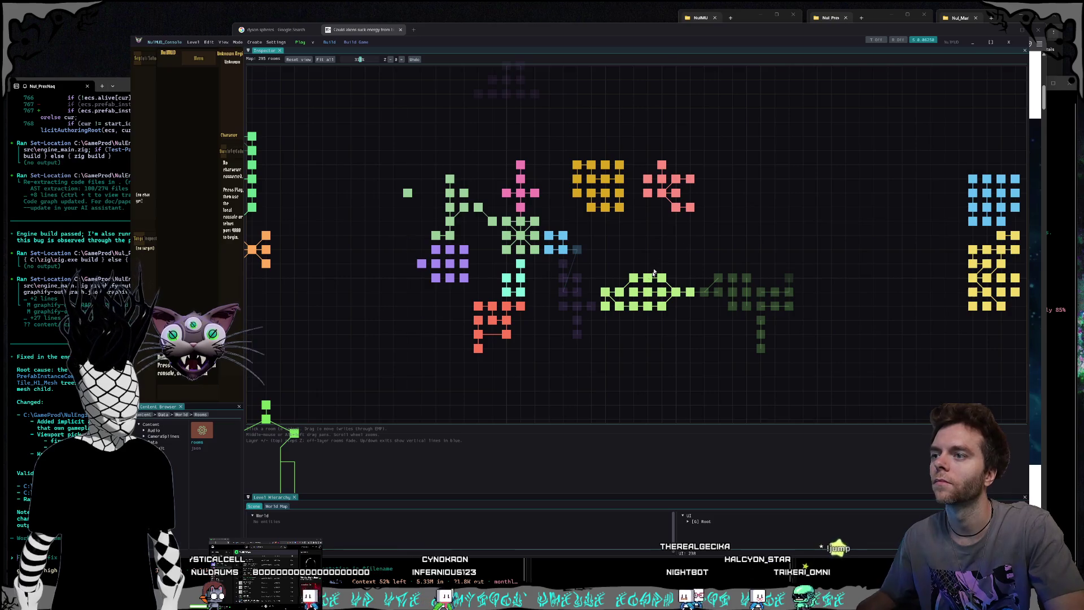
{"action": "left_click_drag", "start_coordinate": [642, 236], "coordinate": [653, 200]}
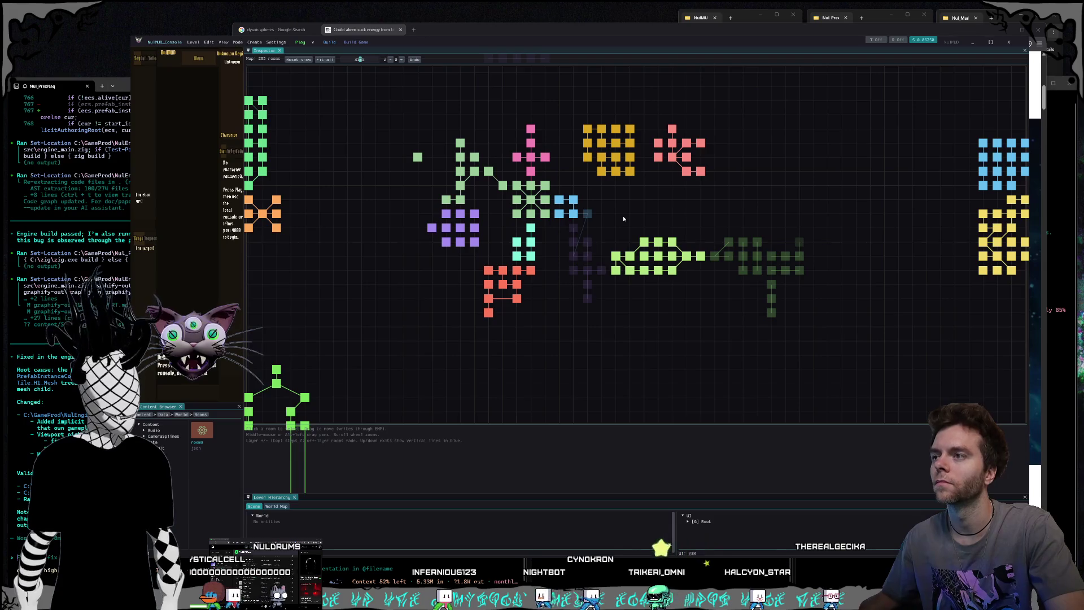
Step: Move the light-green cluster down and check the layers above and below it
{"action": "left_click", "coordinate": [615, 257]}
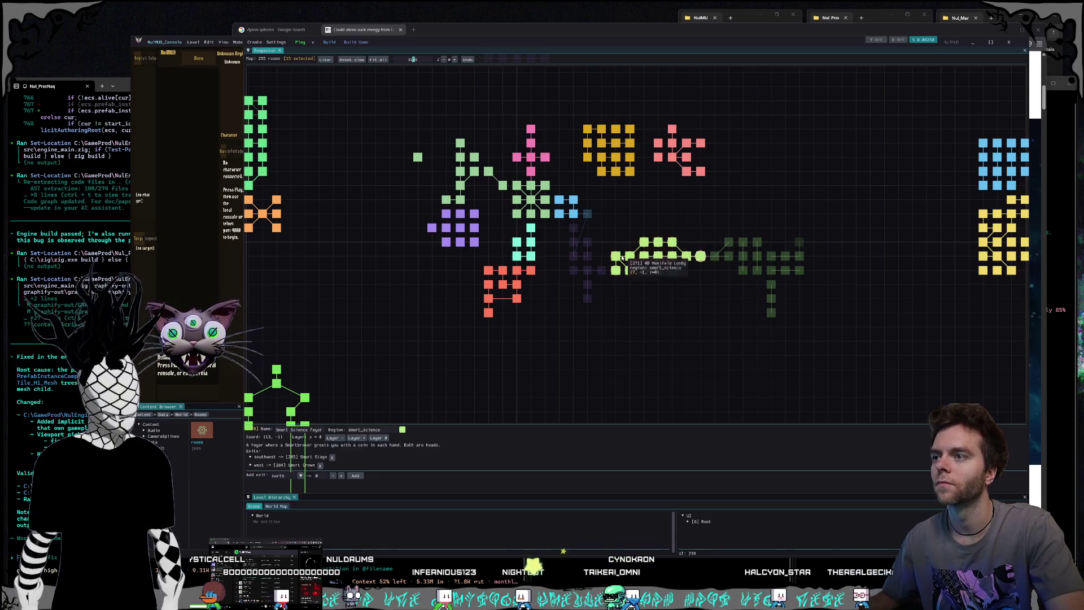
{"action": "left_click_drag", "start_coordinate": [625, 301], "coordinate": [611, 384]}
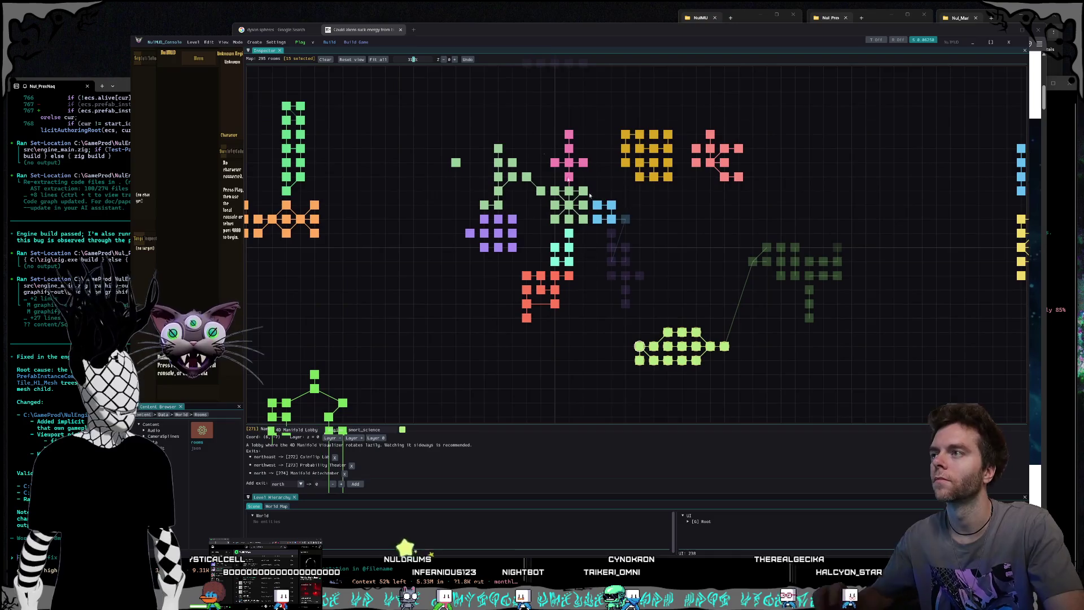
{"action": "left_click", "coordinate": [454, 60]}
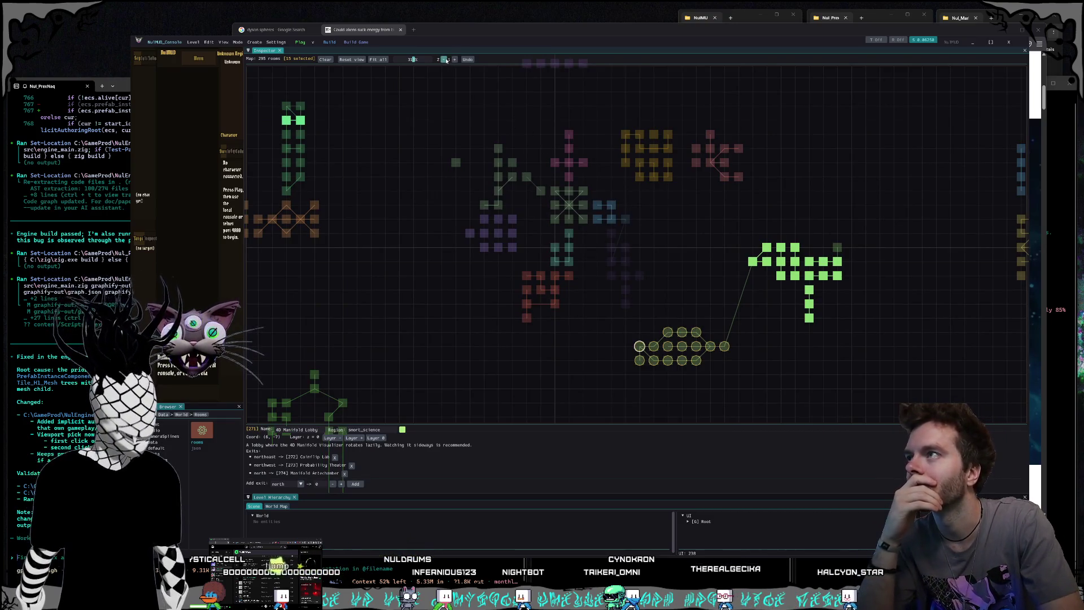
{"action": "left_click", "coordinate": [447, 60]}
{"action": "left_click", "coordinate": [447, 61]}
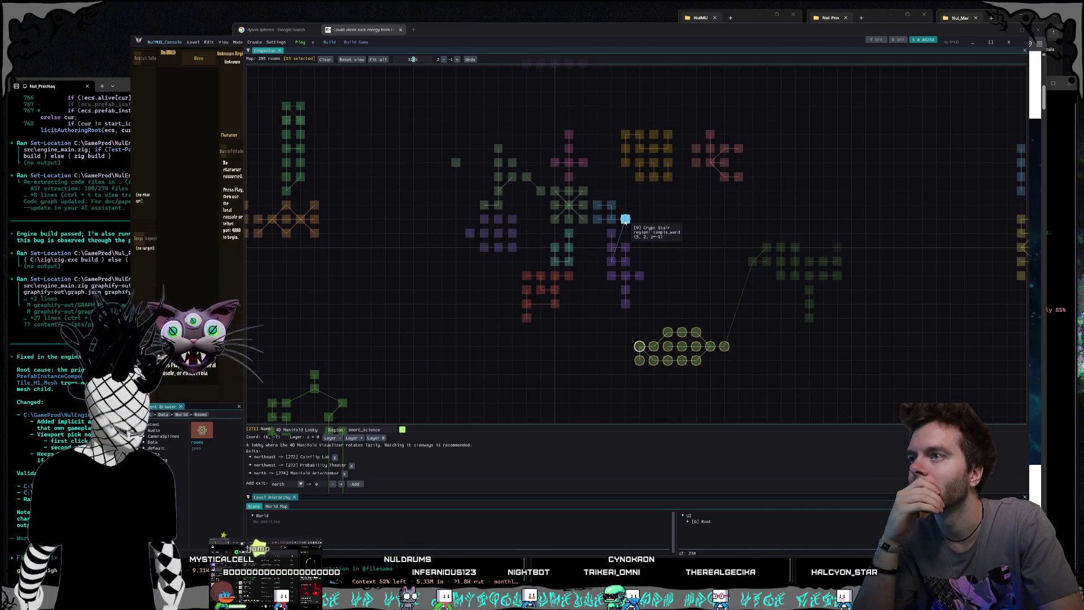
{"action": "left_click", "coordinate": [456, 60]}
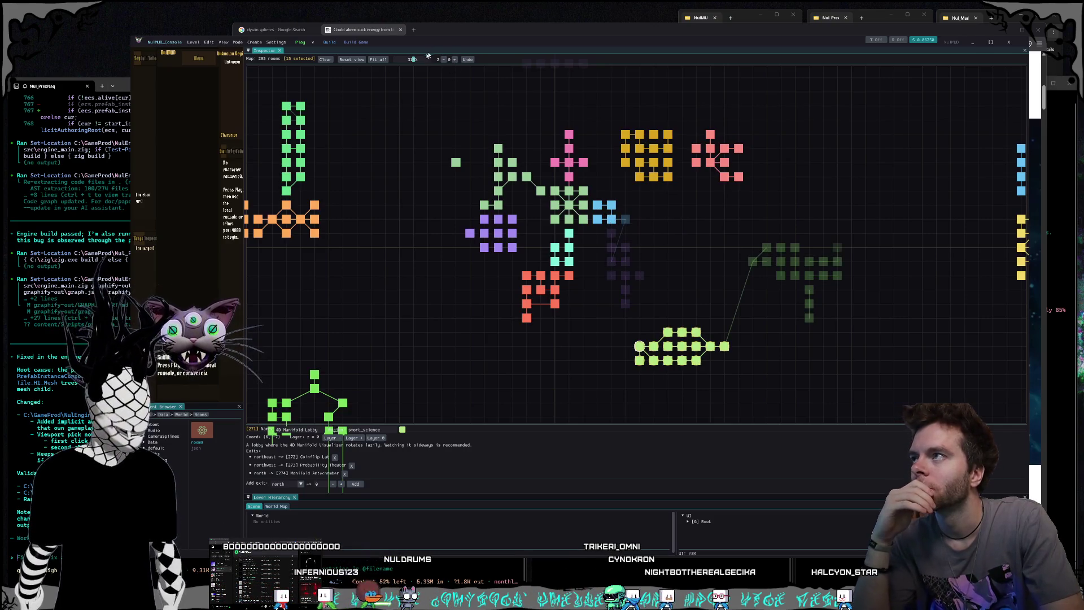
Step: On the layer below, shift Crypt Stair one cell left under Cathedral Nave
{"action": "left_click", "coordinate": [455, 60]}
{"action": "left_click", "coordinate": [445, 59]}
{"action": "left_click", "coordinate": [444, 59]}
{"action": "left_click", "coordinate": [625, 220]}
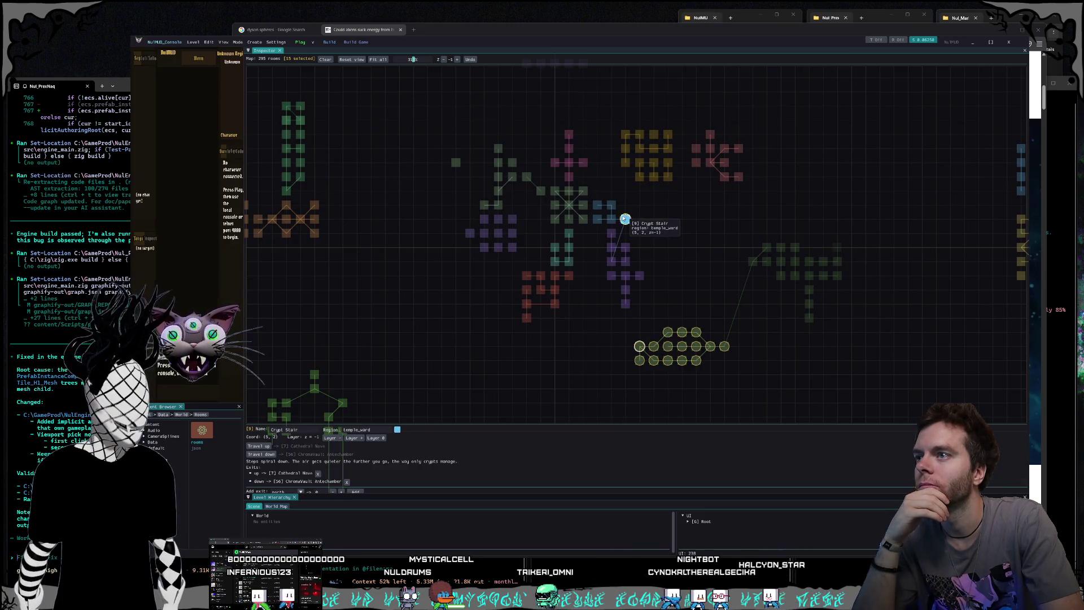
{"action": "left_click_drag", "start_coordinate": [624, 219], "coordinate": [611, 219]}
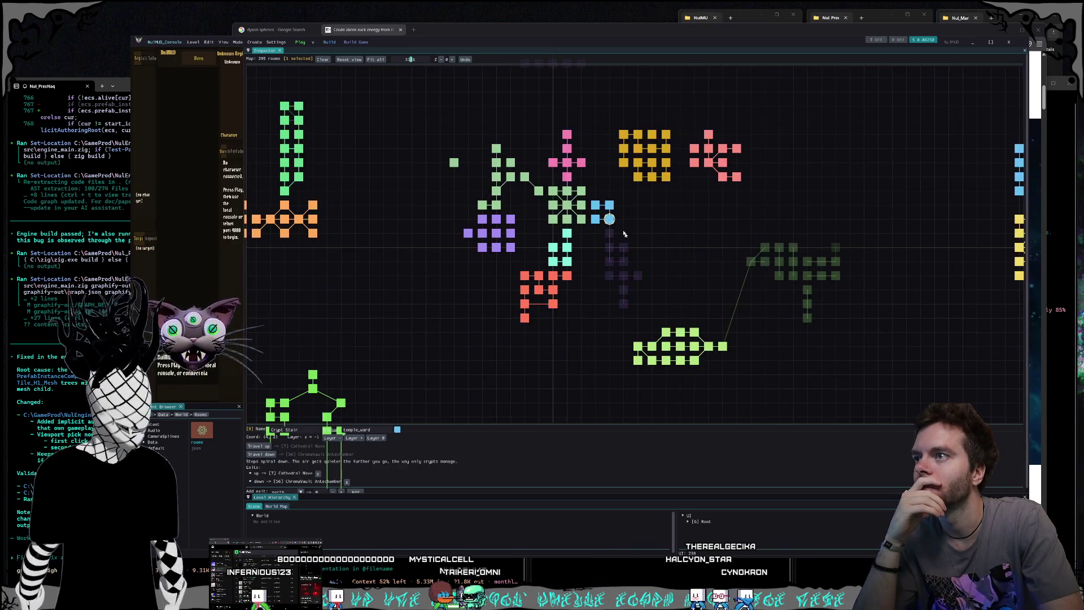
{"action": "left_click", "coordinate": [609, 218]}
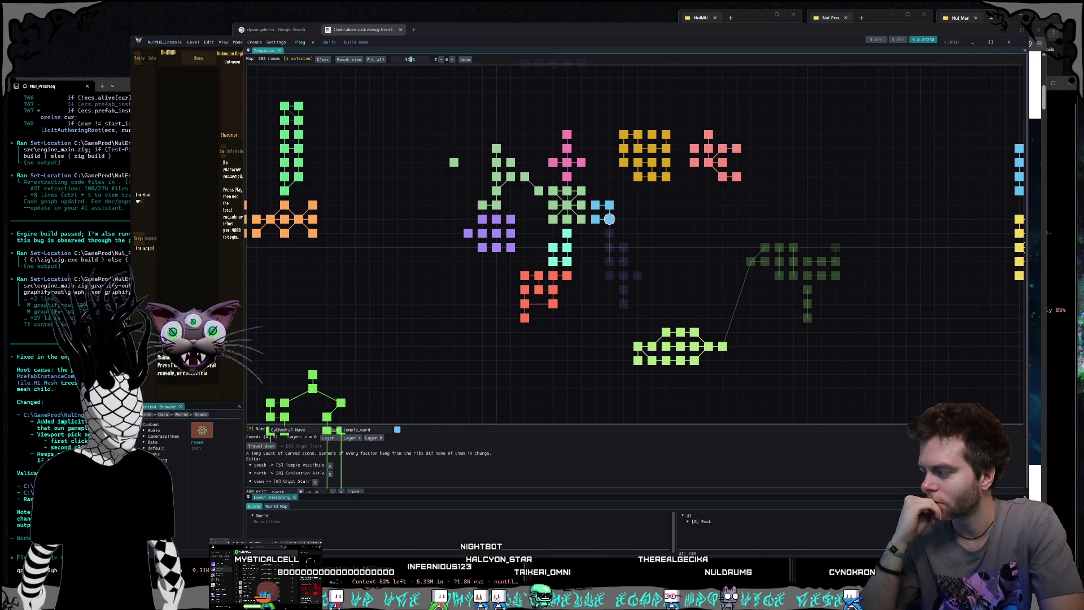
Step: Clear the selection, box-select a map area, and minimise NulMUD editor
{"action": "left_click", "coordinate": [856, 320]}
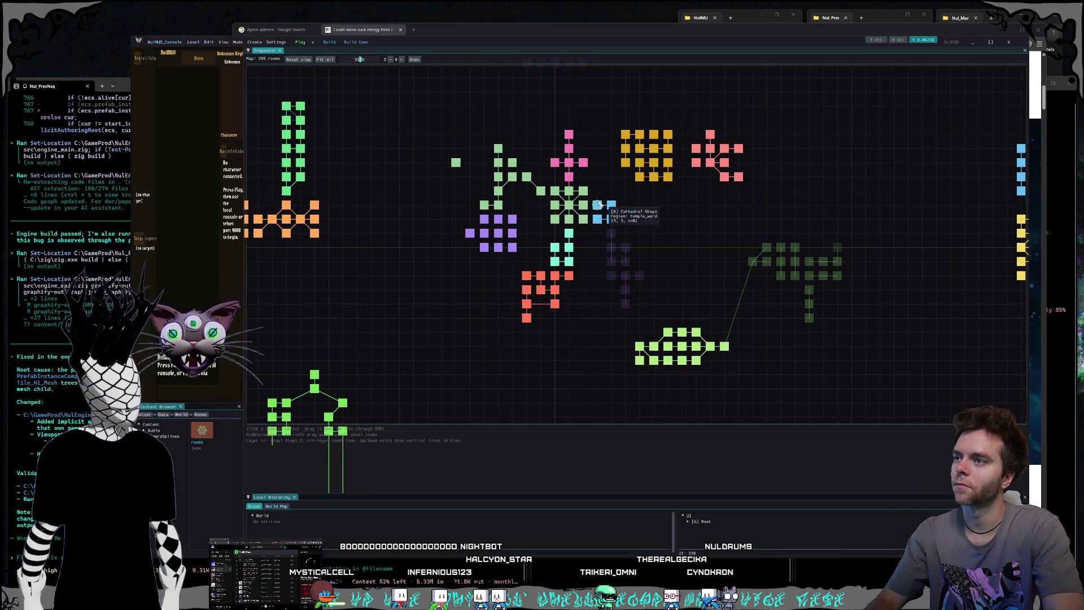
{"action": "mouse_move", "coordinate": [576, 184]}
{"action": "left_mouse_down"}
{"action": "mouse_move", "coordinate": [702, 279]}
{"action": "mouse_move", "coordinate": [720, 268]}
{"action": "left_mouse_up"}
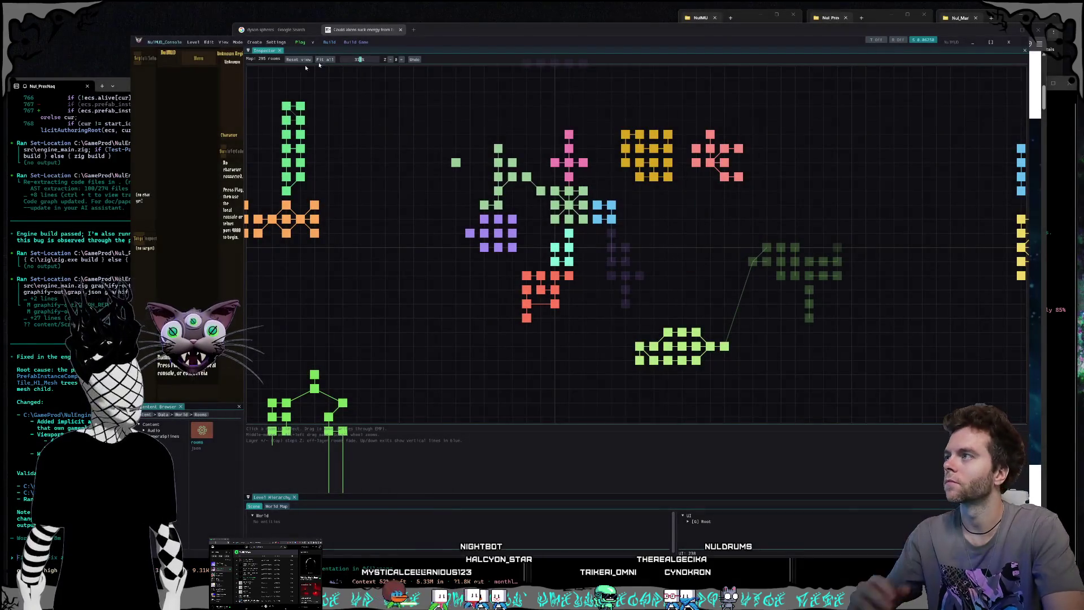
{"action": "left_click", "coordinate": [1010, 43]}
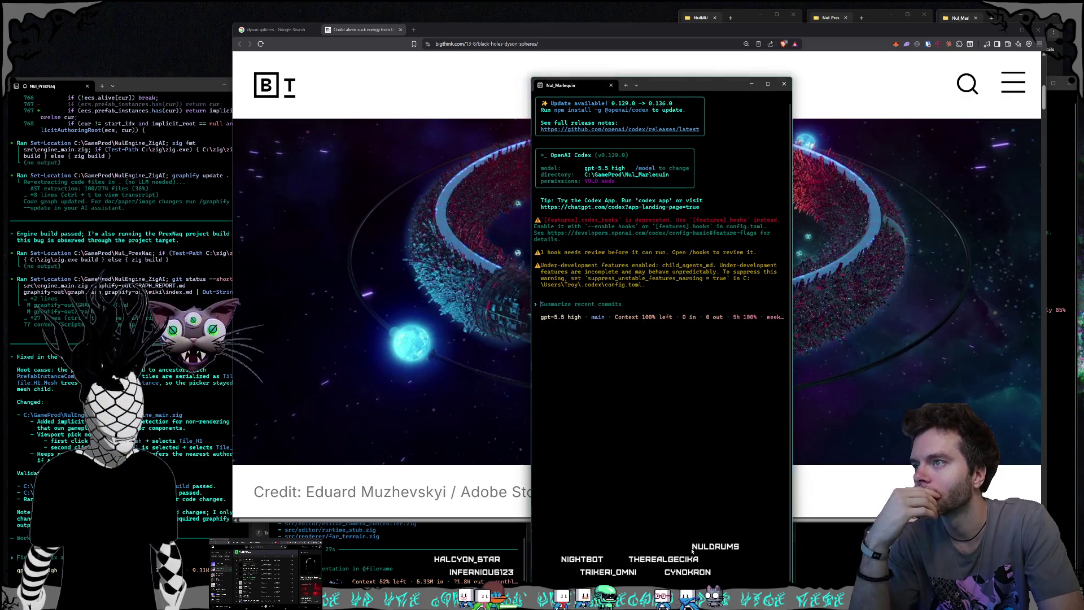